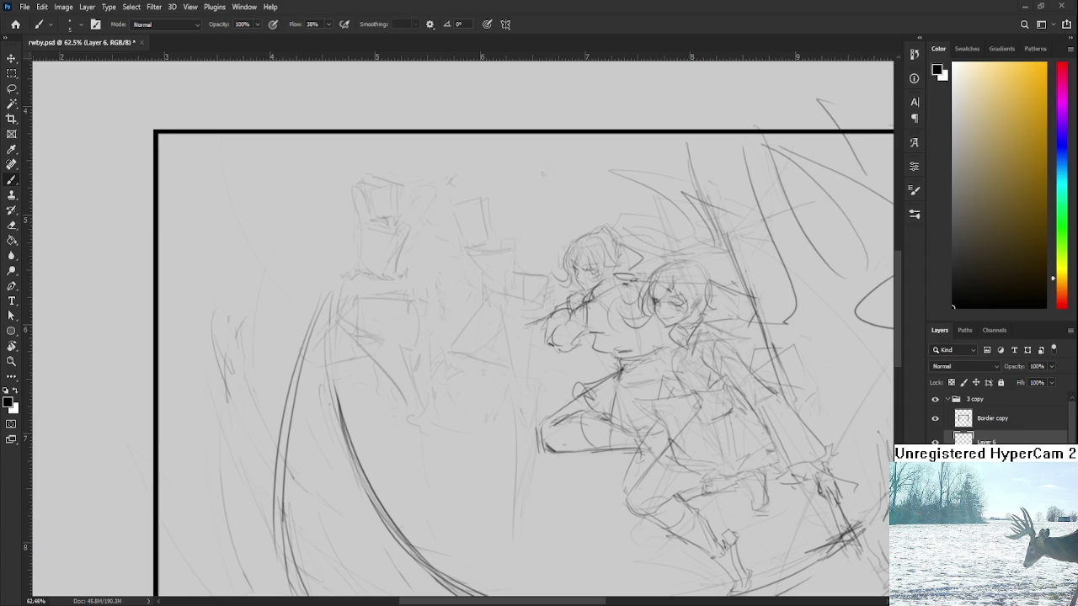
- Extend the staff line down-left from the front girl's hands
{"action": "left_click_drag", "start_coordinate": [601, 422], "coordinate": [545, 397]}
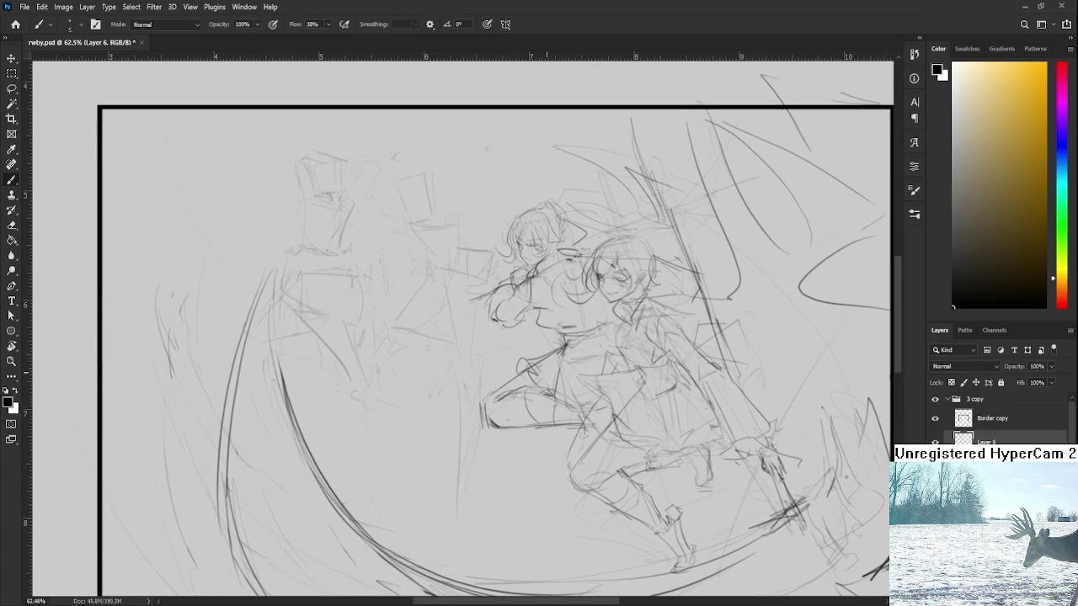
{"action": "left_click_drag", "start_coordinate": [546, 397], "coordinate": [593, 392]}
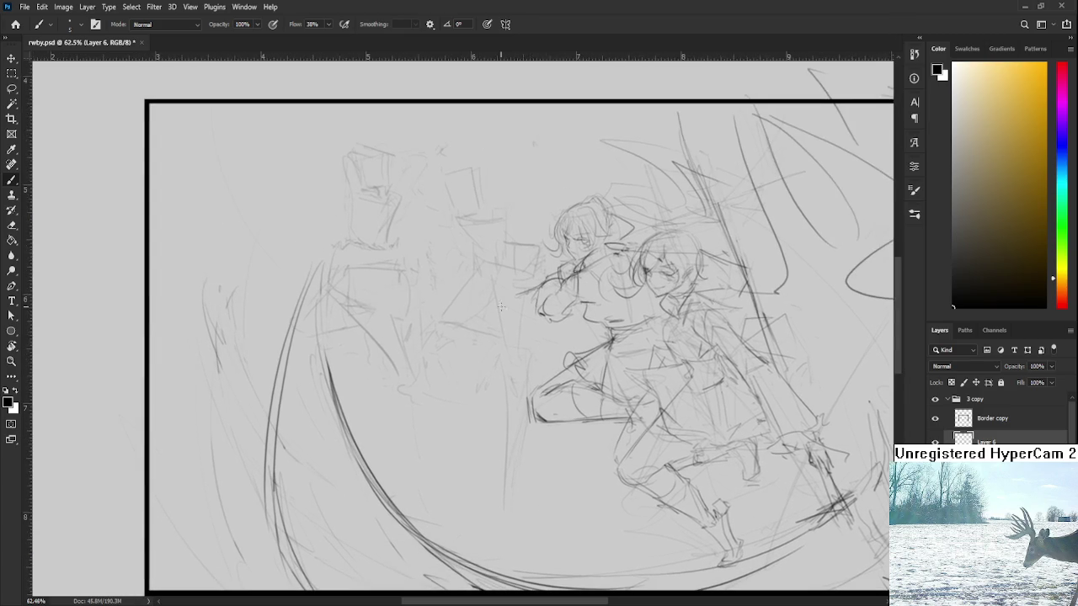
{"action": "left_click_drag", "start_coordinate": [517, 296], "coordinate": [496, 308]}
- Erase the excess off the staff line, then return to the Brush
{"action": "key", "text": "e"}
{"action": "left_click_drag", "start_coordinate": [513, 290], "coordinate": [524, 302]}
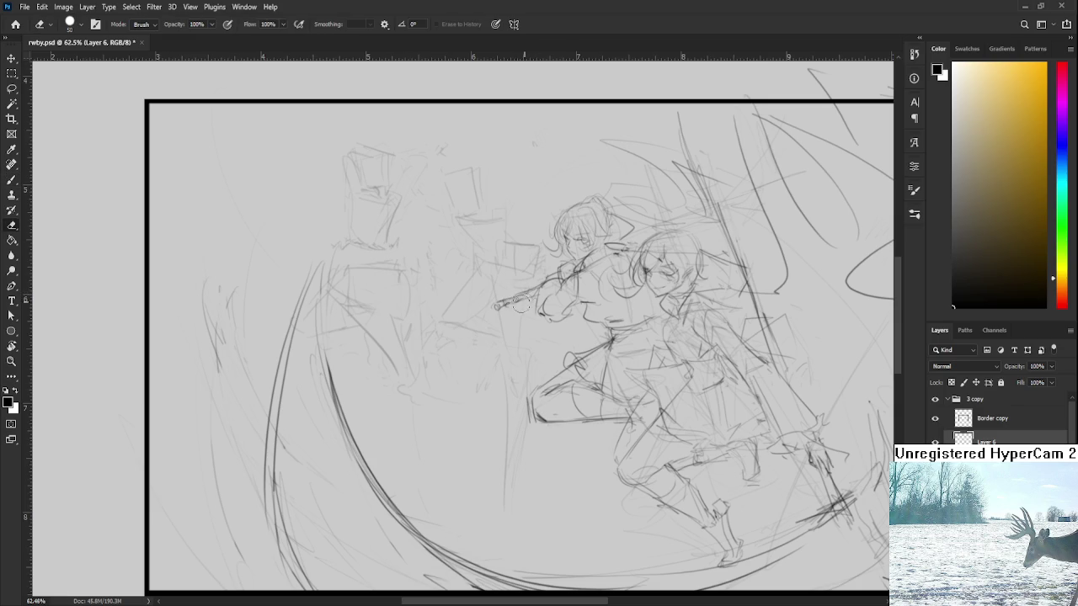
{"action": "mouse_move", "coordinate": [514, 301]}
{"action": "left_mouse_down"}
{"action": "mouse_move", "coordinate": [537, 283]}
{"action": "mouse_move", "coordinate": [499, 305]}
{"action": "mouse_move", "coordinate": [536, 291]}
{"action": "left_mouse_up"}
{"action": "key", "text": "b"}
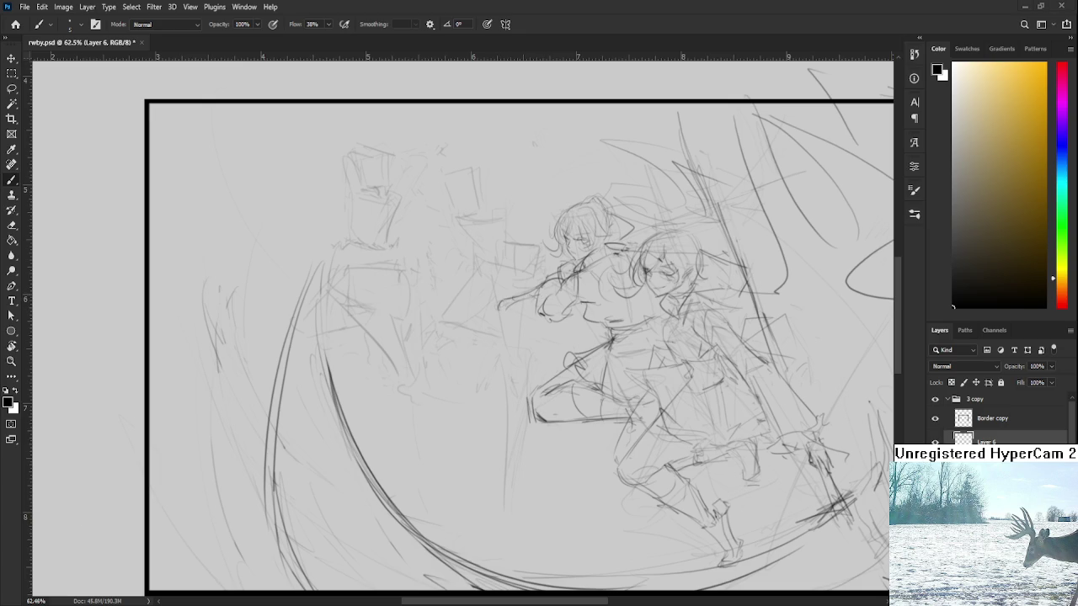
{"action": "mouse_move", "coordinate": [507, 292]}
{"action": "left_mouse_down"}
{"action": "mouse_move", "coordinate": [477, 304]}
{"action": "mouse_move", "coordinate": [451, 384]}
{"action": "left_mouse_up"}
- Add a thin diagonal pencil stroke to the right of the figures
{"action": "key", "text": "e"}
{"action": "key", "text": "b"}
{"action": "left_click_drag", "start_coordinate": [562, 341], "coordinate": [511, 368]}
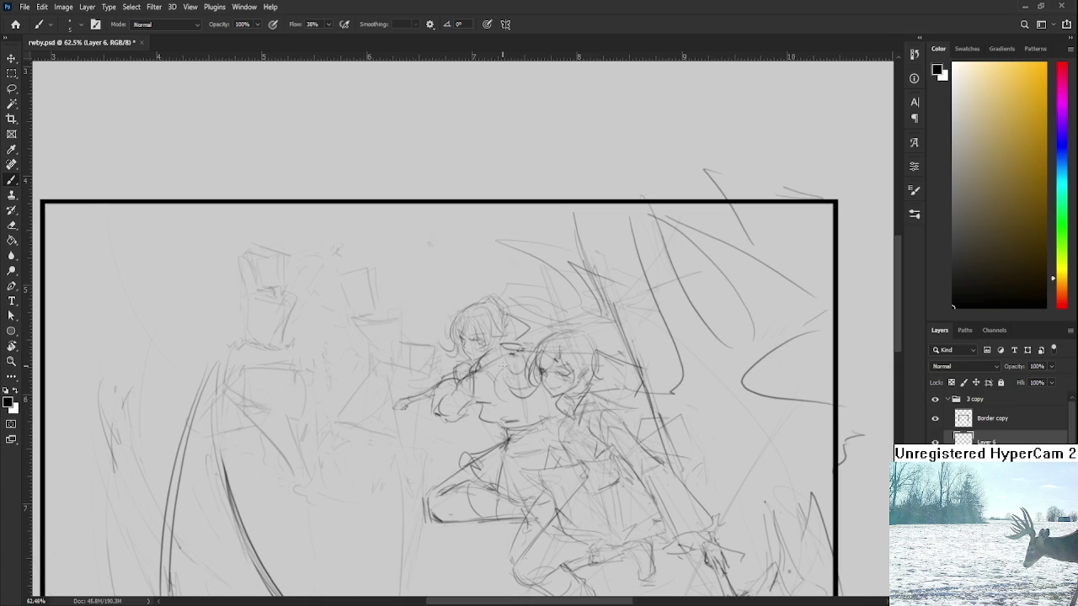
{"action": "left_click_drag", "start_coordinate": [520, 348], "coordinate": [505, 368]}
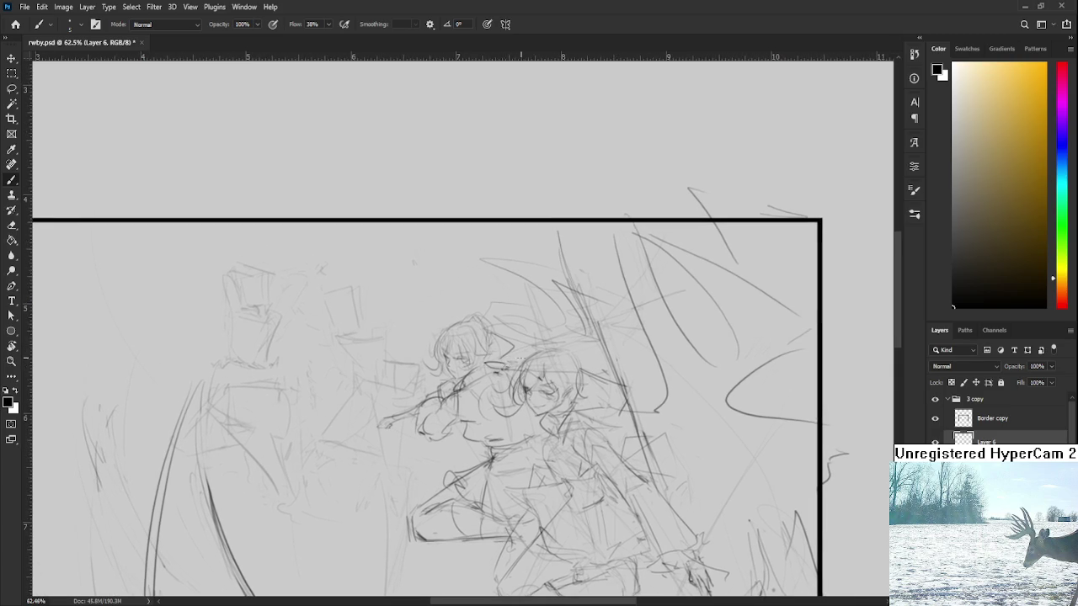
{"action": "left_click_drag", "start_coordinate": [593, 323], "coordinate": [684, 294]}
- Zoom out and bring up the arknight p.psd illustration for reference
{"action": "scroll", "coordinate": [527, 333], "scroll_direction": "down", "scroll_amount": 3}
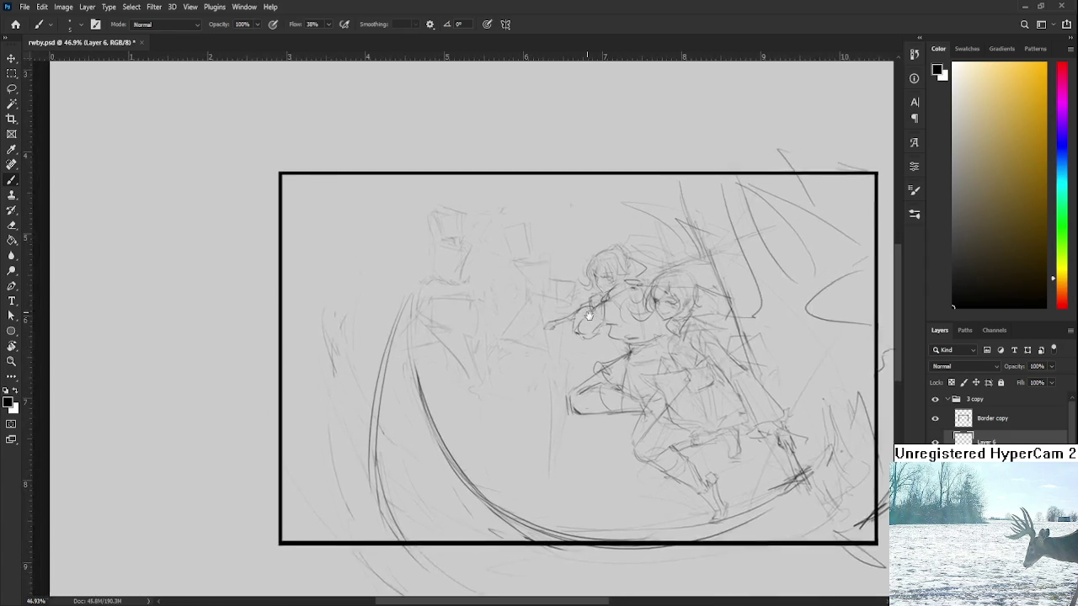
{"action": "left_click_drag", "start_coordinate": [679, 576], "coordinate": [816, 543]}
{"action": "key", "text": "ctrl+Tab"}
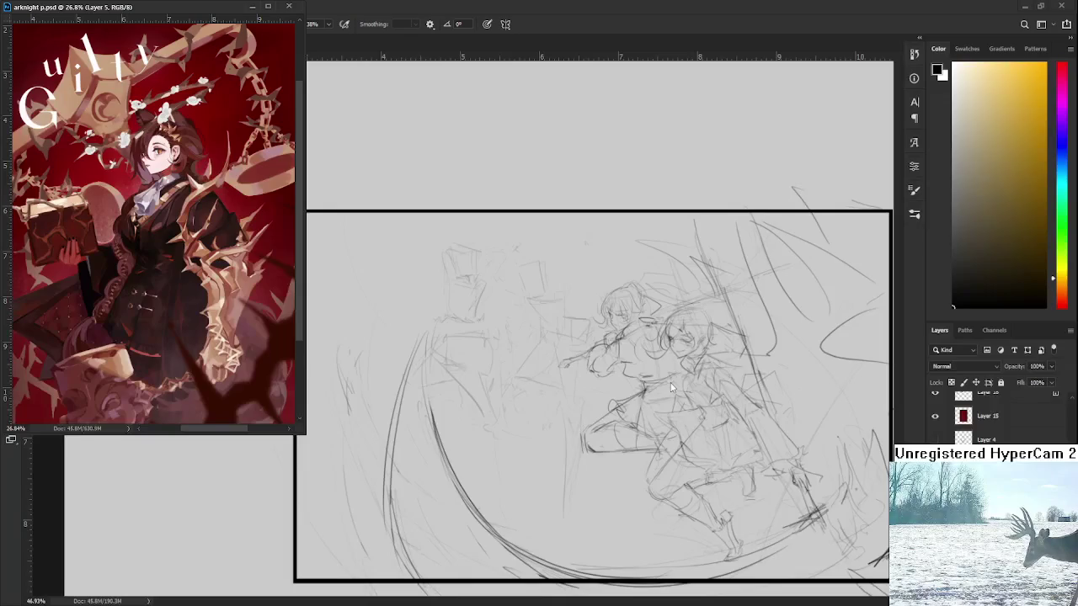
- Hand-letter 'DINNER FAT' above the panel border while roughing out the figures
{"action": "mouse_move", "coordinate": [539, 148]}
{"action": "left_mouse_down"}
{"action": "mouse_move", "coordinate": [540, 177]}
{"action": "mouse_move", "coordinate": [573, 173]}
{"action": "mouse_move", "coordinate": [591, 152]}
{"action": "mouse_move", "coordinate": [601, 164]}
{"action": "mouse_move", "coordinate": [611, 149]}
{"action": "mouse_move", "coordinate": [626, 160]}
{"action": "mouse_move", "coordinate": [664, 132]}
{"action": "left_mouse_up"}
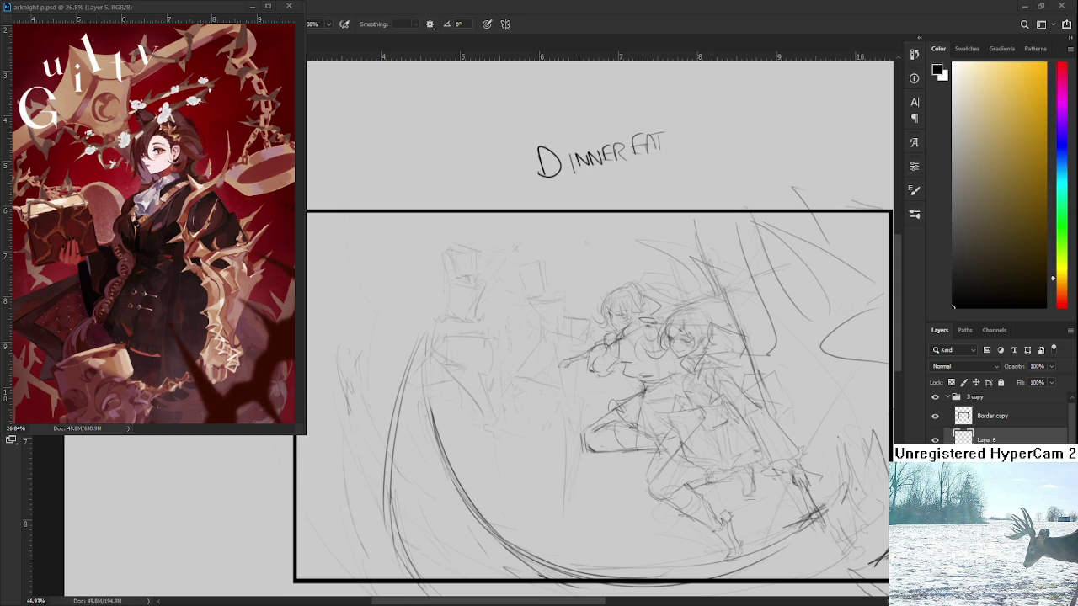
{"action": "scroll", "coordinate": [525, 357], "scroll_direction": "up", "scroll_amount": 1}
- Select and delete the DINNER FAT lettering above the panel
{"action": "scroll", "coordinate": [525, 356], "scroll_direction": "up", "scroll_amount": 1}
{"action": "scroll", "coordinate": [525, 356], "scroll_direction": "up", "scroll_amount": 1}
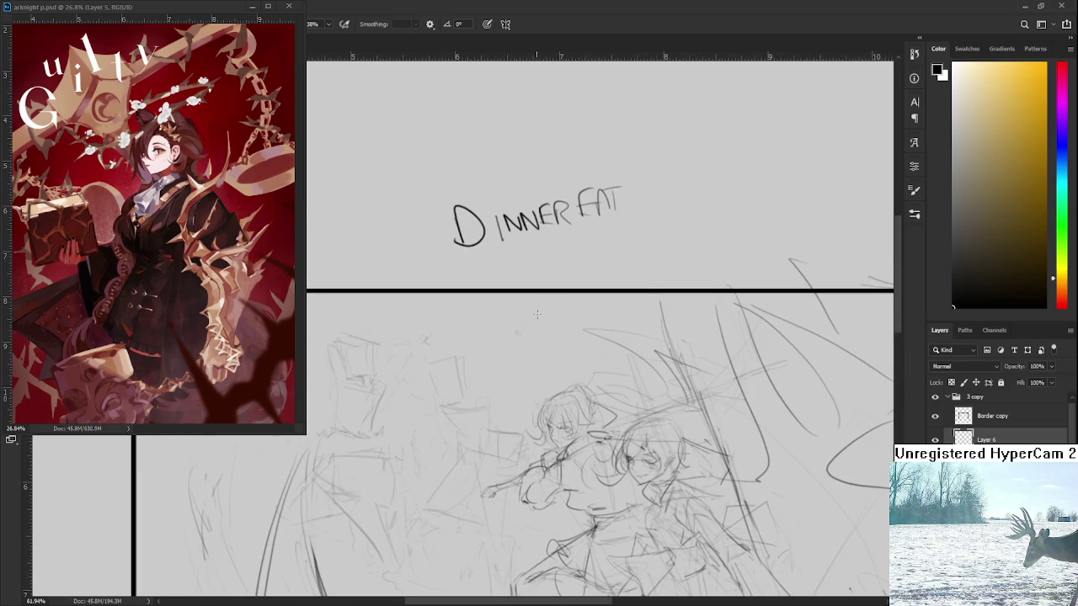
{"action": "left_click_drag", "start_coordinate": [543, 293], "coordinate": [708, 229]}
{"action": "key", "text": "Delete"}
{"action": "key", "text": "ctrl+d"}
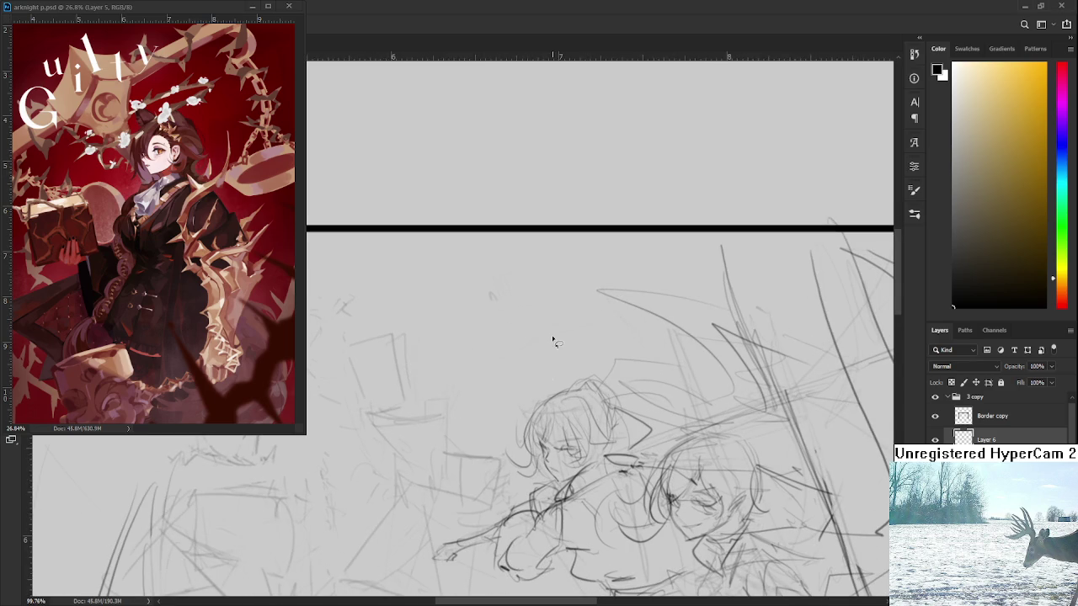
- Add pencil strokes right of the figures and a short stroke near the arm
{"action": "scroll", "coordinate": [553, 342], "scroll_direction": "down", "scroll_amount": 2}
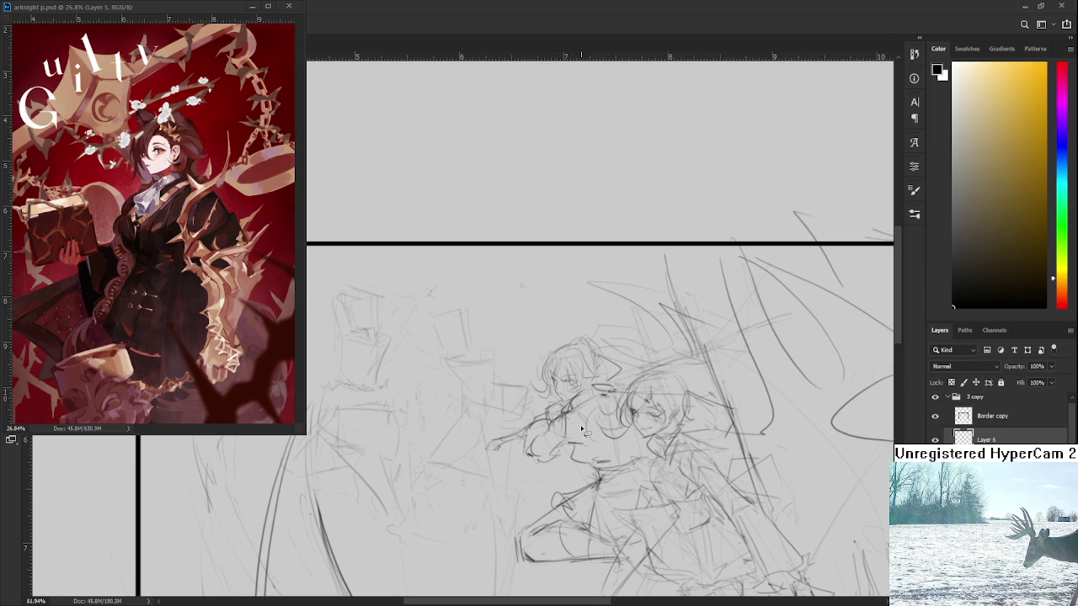
{"action": "left_click_drag", "start_coordinate": [580, 425], "coordinate": [568, 378]}
{"action": "left_click_drag", "start_coordinate": [604, 330], "coordinate": [795, 252]}
{"action": "left_click_drag", "start_coordinate": [665, 287], "coordinate": [573, 316]}
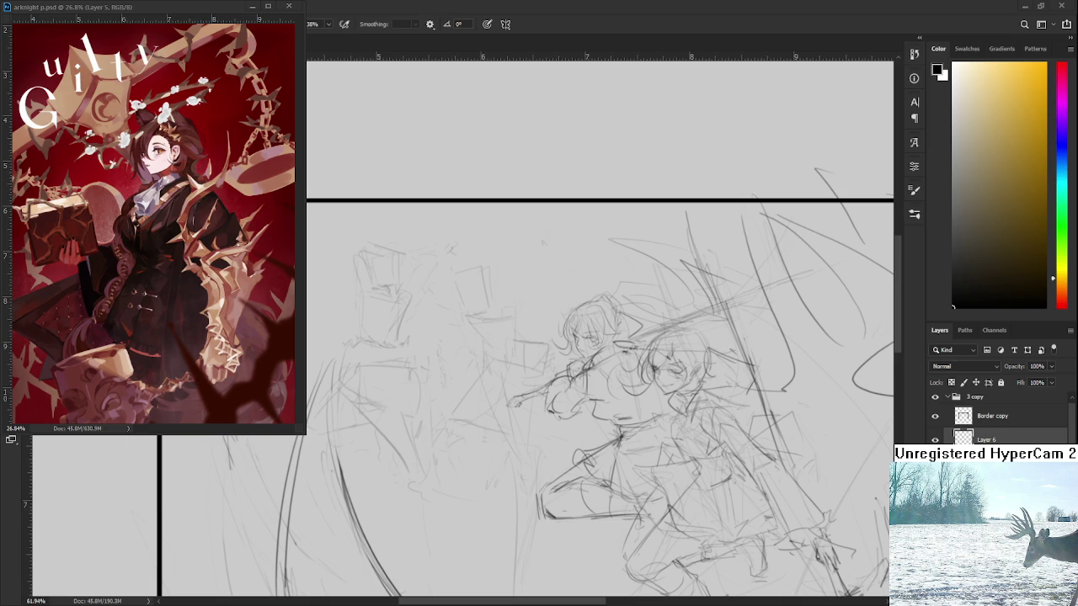
{"action": "scroll", "coordinate": [641, 355], "scroll_direction": "up", "scroll_amount": 2}
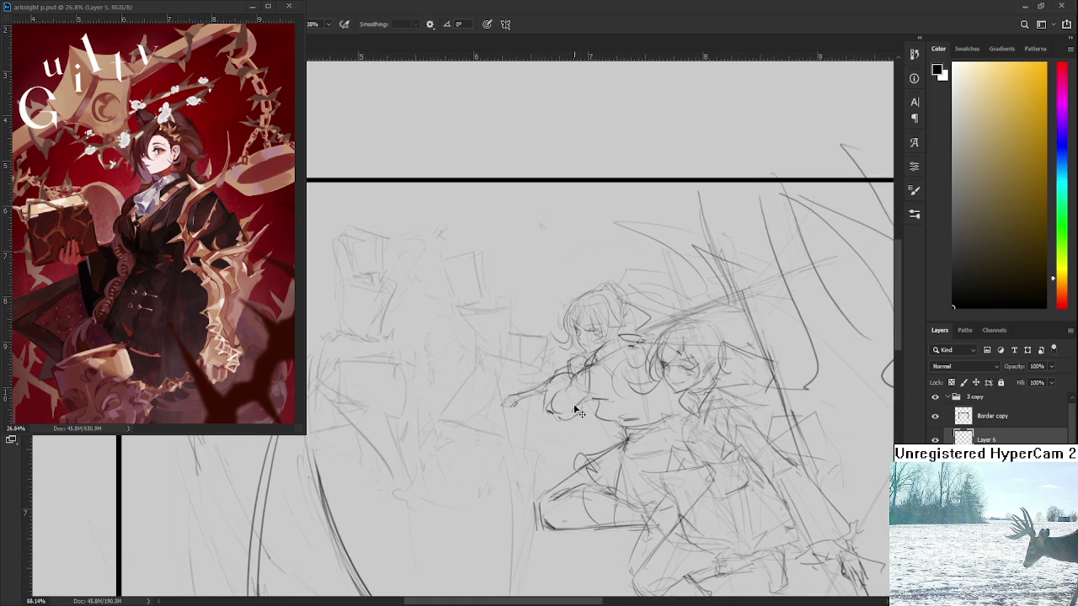
{"action": "key", "text": "ctrl+z"}
{"action": "left_click_drag", "start_coordinate": [556, 348], "coordinate": [552, 379]}
- Sketch new lines beside the cat-eared figure and check the legs and top border
{"action": "left_click_drag", "start_coordinate": [665, 355], "coordinate": [647, 321]}
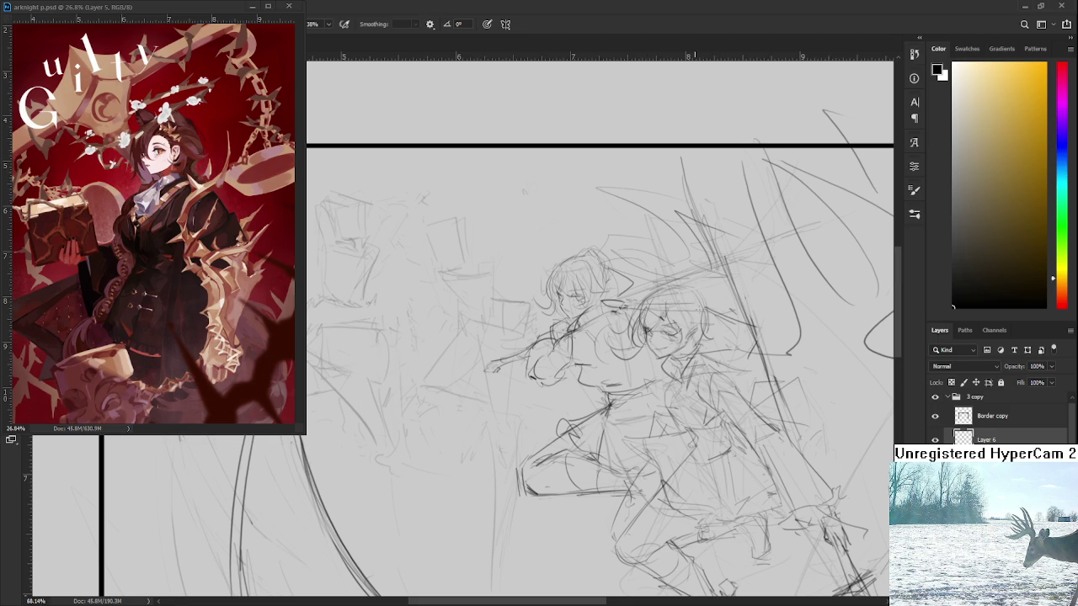
{"action": "left_click_drag", "start_coordinate": [745, 295], "coordinate": [706, 309]}
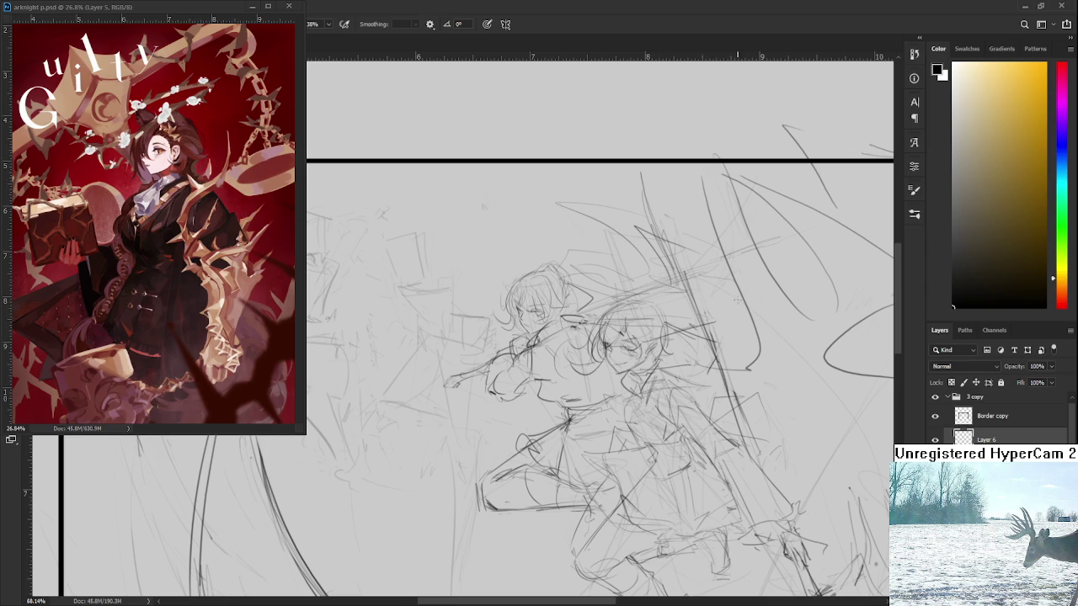
{"action": "left_click_drag", "start_coordinate": [675, 290], "coordinate": [683, 349]}
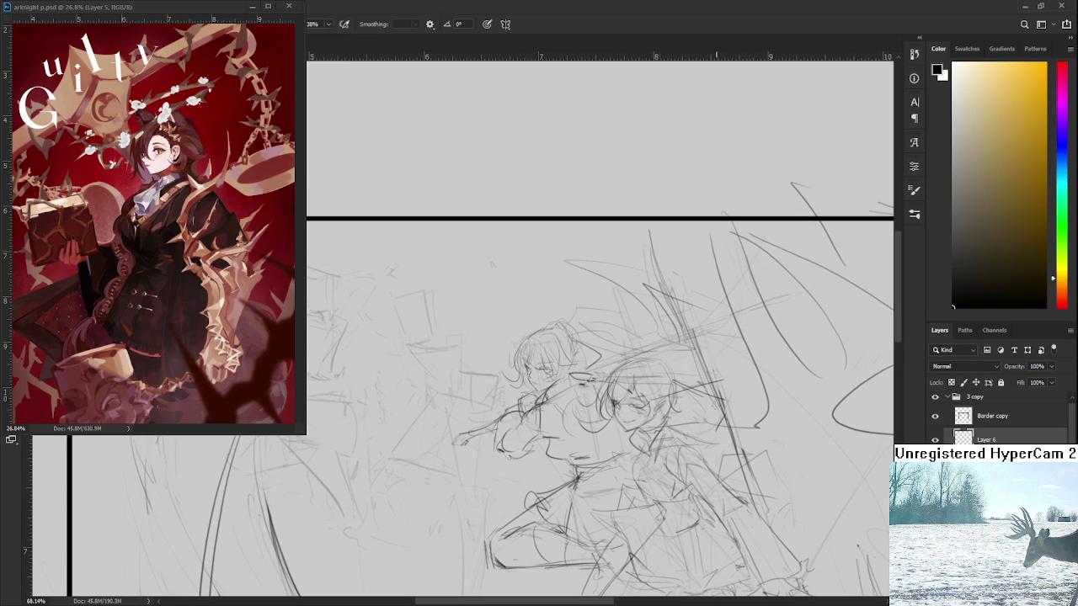
{"action": "left_click_drag", "start_coordinate": [639, 252], "coordinate": [686, 375]}
{"action": "scroll", "coordinate": [696, 374], "scroll_direction": "down", "scroll_amount": 2}
{"action": "left_click_drag", "start_coordinate": [547, 354], "coordinate": [609, 344]}
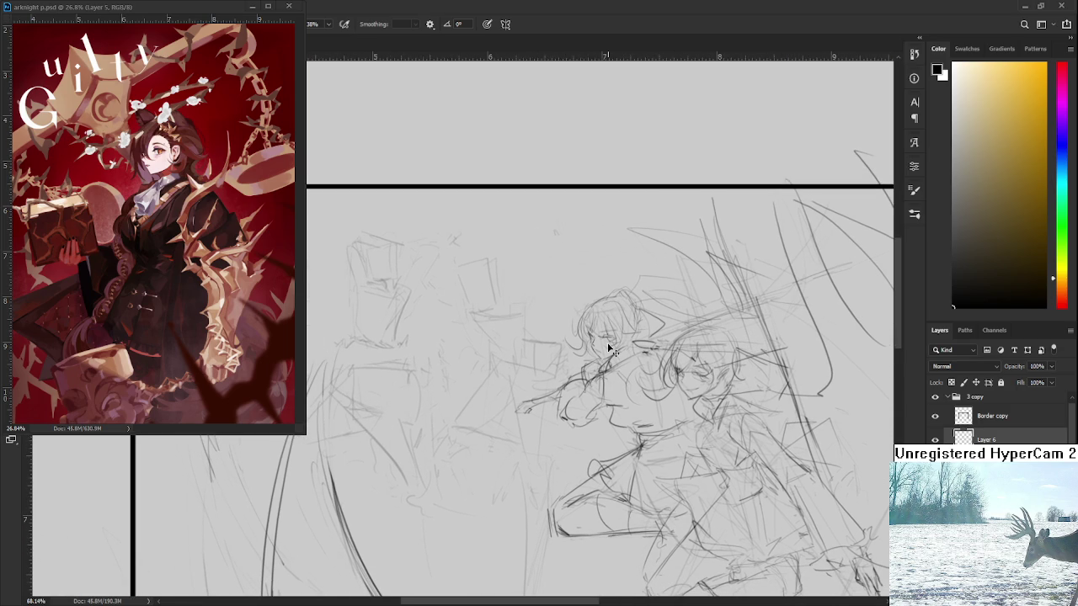
{"action": "mouse_move", "coordinate": [608, 344]}
{"action": "left_mouse_down"}
{"action": "mouse_move", "coordinate": [581, 288]}
{"action": "mouse_move", "coordinate": [574, 230]}
{"action": "left_mouse_up"}
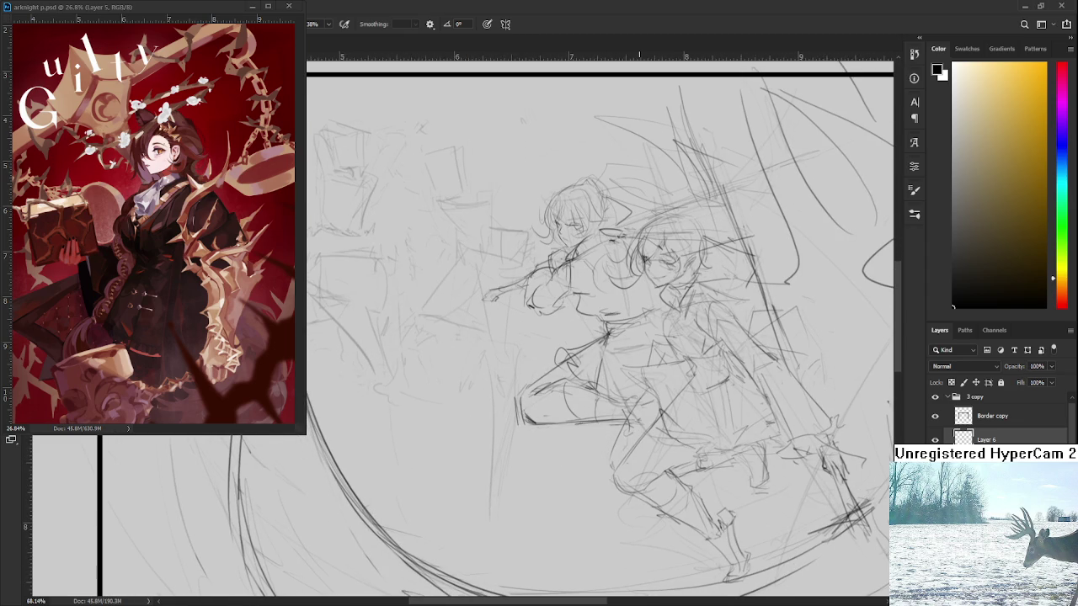
{"action": "left_click_drag", "start_coordinate": [705, 380], "coordinate": [710, 427]}
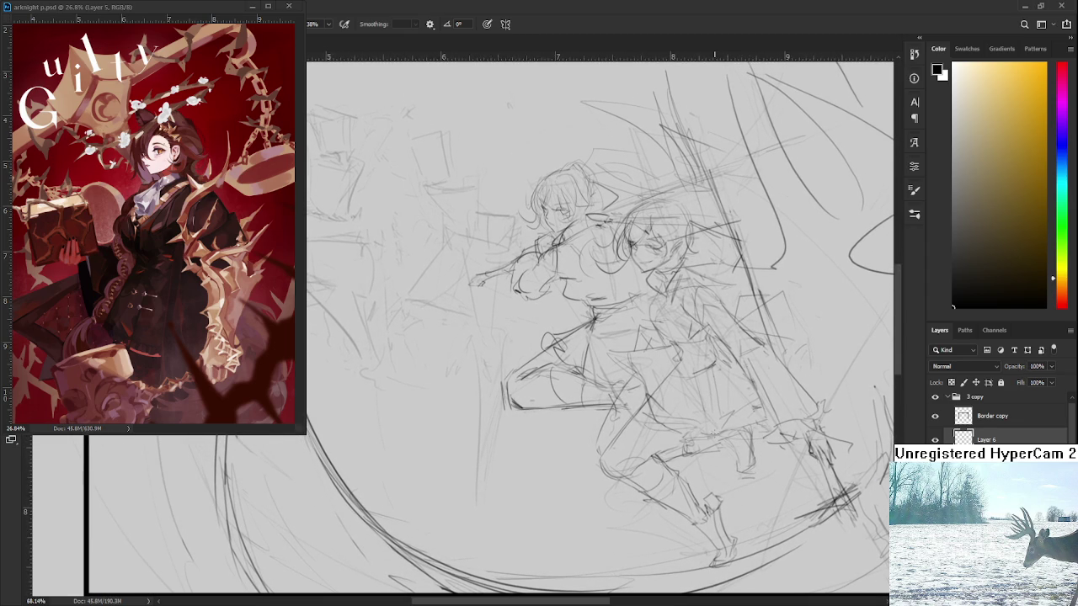
{"action": "left_click_drag", "start_coordinate": [713, 393], "coordinate": [726, 443]}
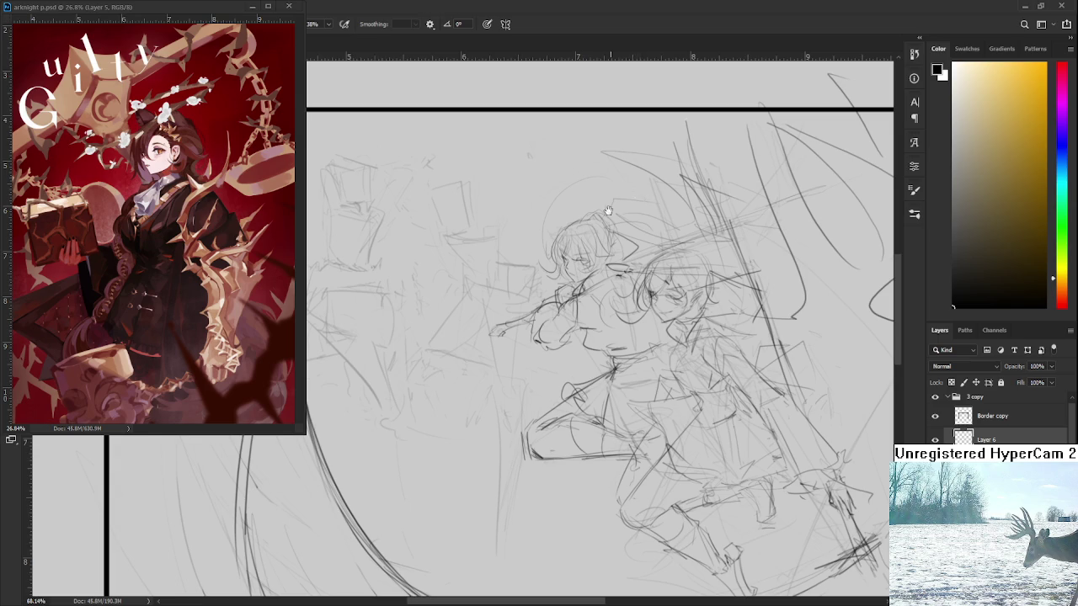
- Zoom out and toggle the sketch layer's visibility to compare
{"action": "scroll", "coordinate": [634, 195], "scroll_direction": "down", "scroll_amount": 1}
{"action": "scroll", "coordinate": [631, 289], "scroll_direction": "down", "scroll_amount": 1}
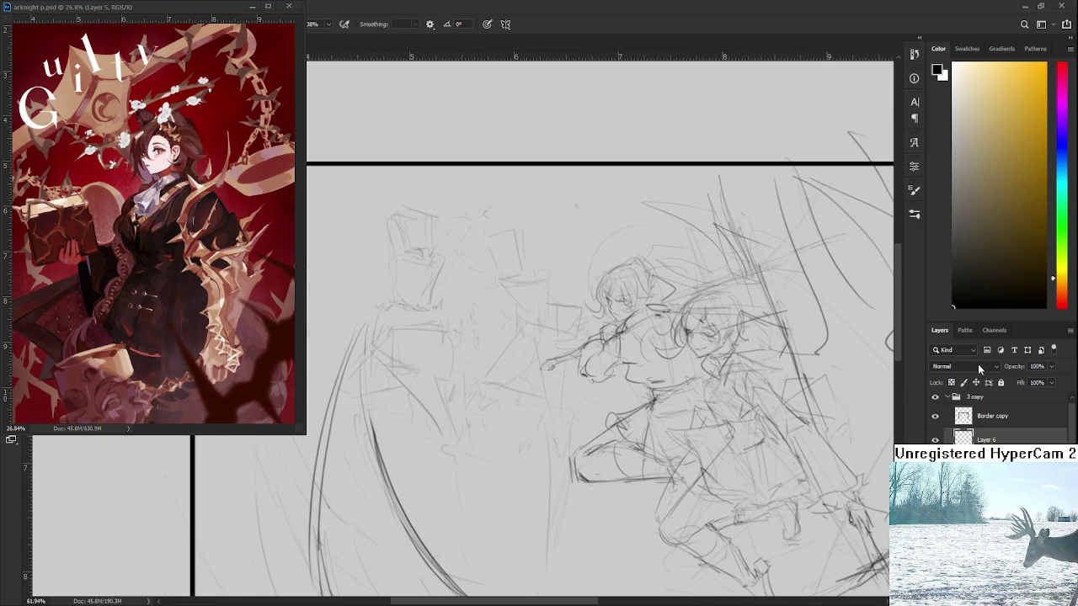
{"action": "left_click", "coordinate": [935, 439]}
{"action": "left_click", "coordinate": [935, 439]}
- Compare with Layer 6 hidden, zoom onto the left boxes, and undo the dark diagonal overstroke
{"action": "left_click", "coordinate": [935, 439]}
{"action": "left_click", "coordinate": [935, 439]}
{"action": "scroll", "coordinate": [542, 330], "scroll_direction": "up", "scroll_amount": 2}
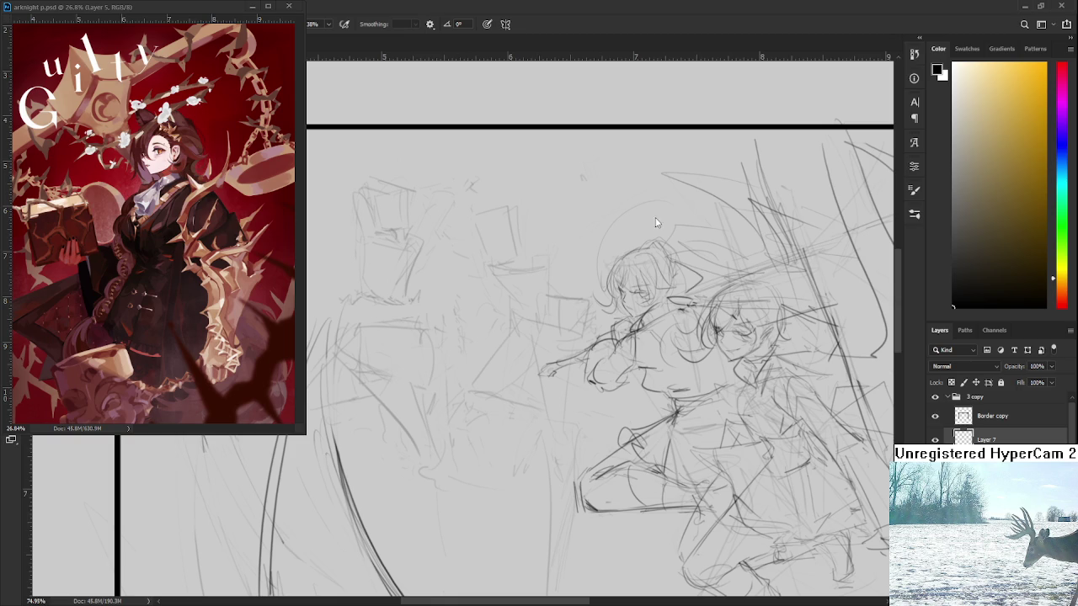
{"action": "scroll", "coordinate": [478, 309], "scroll_direction": "up", "scroll_amount": 5}
{"action": "scroll", "coordinate": [478, 308], "scroll_direction": "up", "scroll_amount": 3}
{"action": "left_click_drag", "start_coordinate": [479, 308], "coordinate": [493, 336]}
{"action": "key", "text": "ctrl+z"}
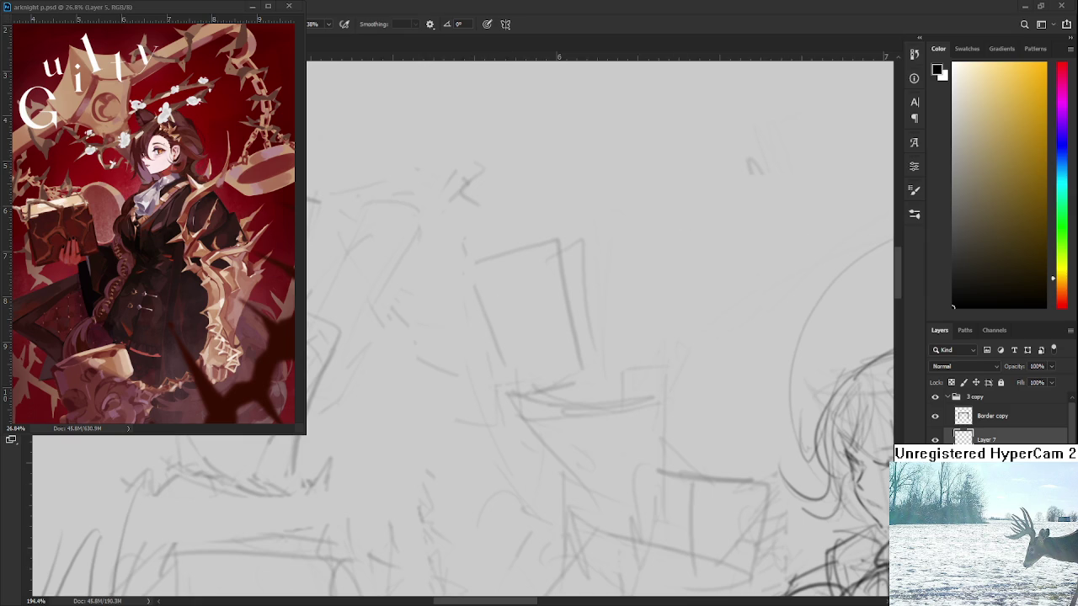
- Try short brow and eyebrow strokes across the boxy head, undoing the dark ones
{"action": "left_click_drag", "start_coordinate": [537, 353], "coordinate": [512, 339]}
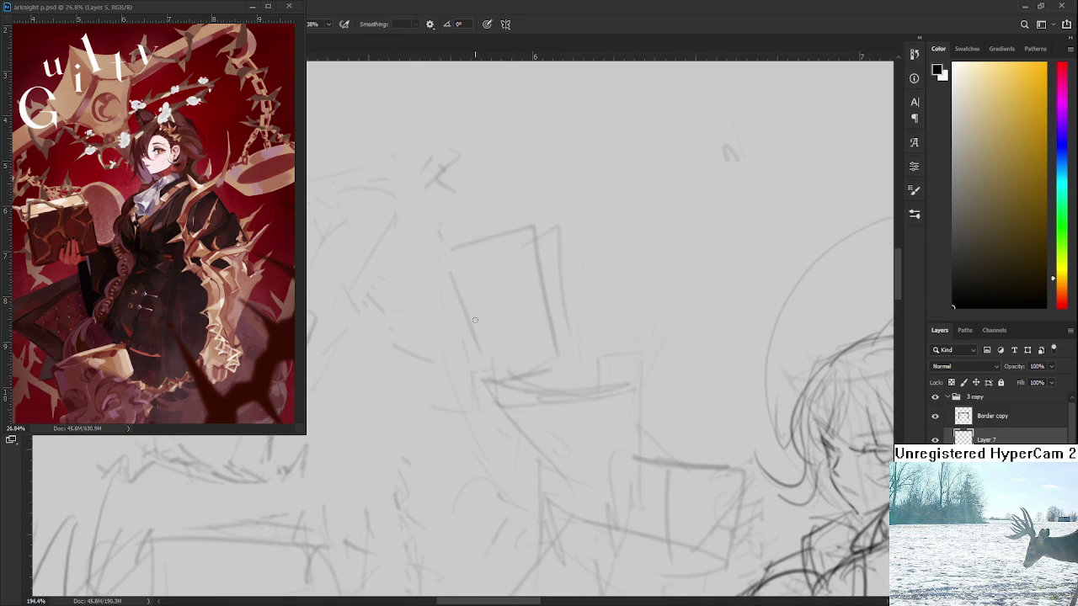
{"action": "mouse_move", "coordinate": [462, 313]}
{"action": "left_mouse_down"}
{"action": "mouse_move", "coordinate": [491, 310]}
{"action": "mouse_move", "coordinate": [482, 331]}
{"action": "mouse_move", "coordinate": [480, 288]}
{"action": "left_mouse_up"}
{"action": "key", "text": "ctrl+z"}
{"action": "mouse_move", "coordinate": [500, 337]}
{"action": "left_mouse_down"}
{"action": "mouse_move", "coordinate": [488, 322]}
{"action": "mouse_move", "coordinate": [515, 275]}
{"action": "mouse_move", "coordinate": [527, 291]}
{"action": "mouse_move", "coordinate": [519, 295]}
{"action": "mouse_move", "coordinate": [525, 281]}
{"action": "left_mouse_up"}
{"action": "key", "text": "ctrl+z"}
{"action": "key", "text": "ctrl+z"}
{"action": "key", "text": "ctrl+z"}
{"action": "key", "text": "ctrl+z"}
{"action": "key", "text": "ctrl+z"}
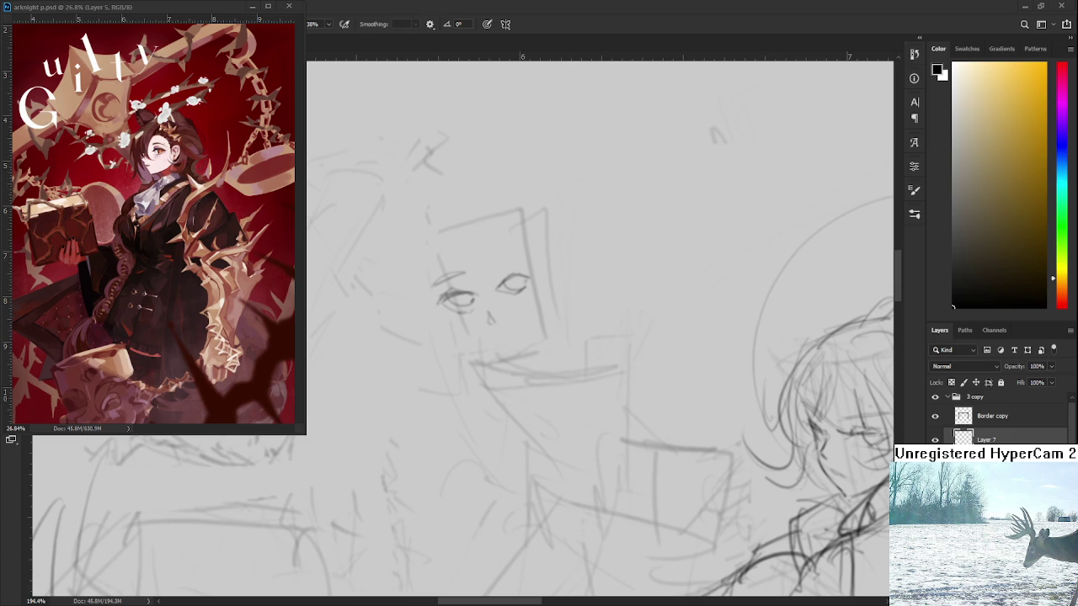
- Draw the jawline and both sides of the face around the eyes and nose
{"action": "mouse_move", "coordinate": [508, 270]}
{"action": "left_mouse_down"}
{"action": "mouse_move", "coordinate": [522, 292]}
{"action": "mouse_move", "coordinate": [547, 282]}
{"action": "left_mouse_up"}
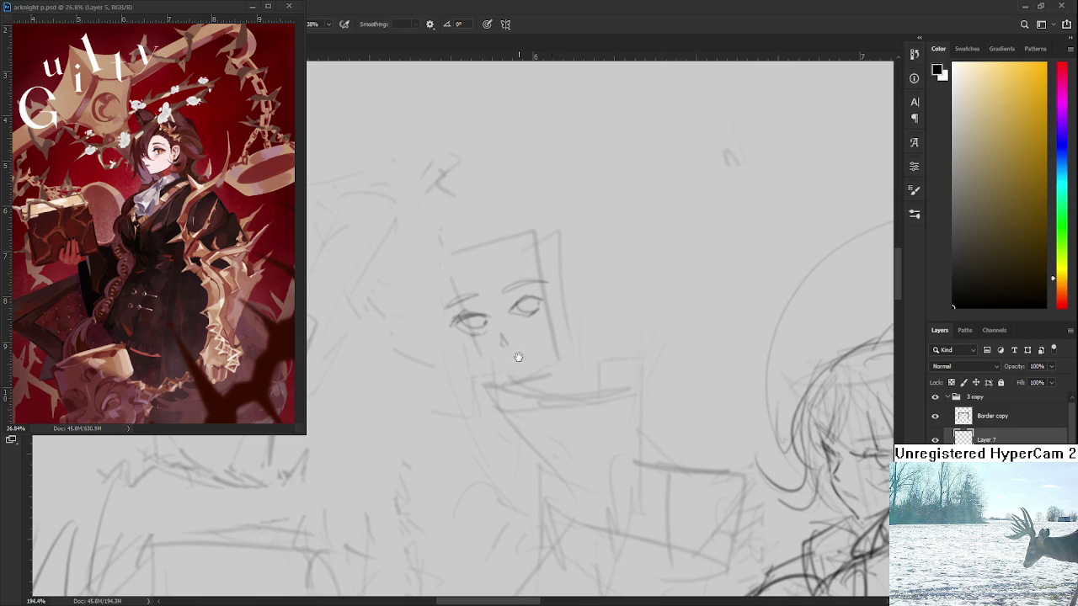
{"action": "left_click_drag", "start_coordinate": [530, 356], "coordinate": [547, 350]}
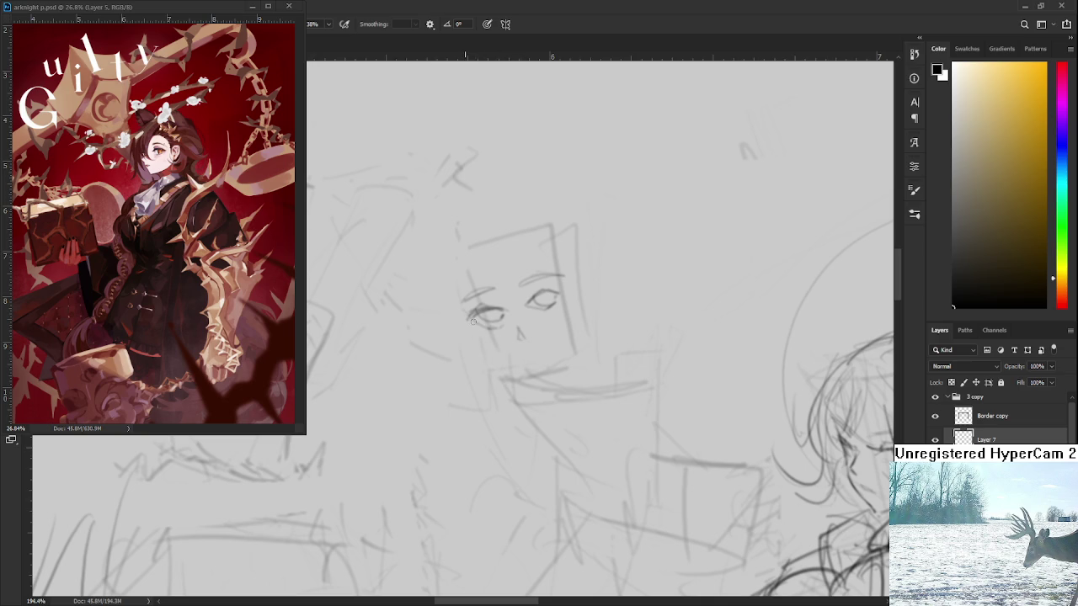
{"action": "mouse_move", "coordinate": [485, 350]}
{"action": "left_mouse_down"}
{"action": "mouse_move", "coordinate": [541, 381]}
{"action": "mouse_move", "coordinate": [534, 373]}
{"action": "mouse_move", "coordinate": [576, 325]}
{"action": "left_mouse_up"}
{"action": "key", "text": "ctrl+z"}
{"action": "key", "text": "ctrl+z"}
{"action": "left_click_drag", "start_coordinate": [534, 373], "coordinate": [576, 325]}
{"action": "left_click_drag", "start_coordinate": [549, 362], "coordinate": [542, 404]}
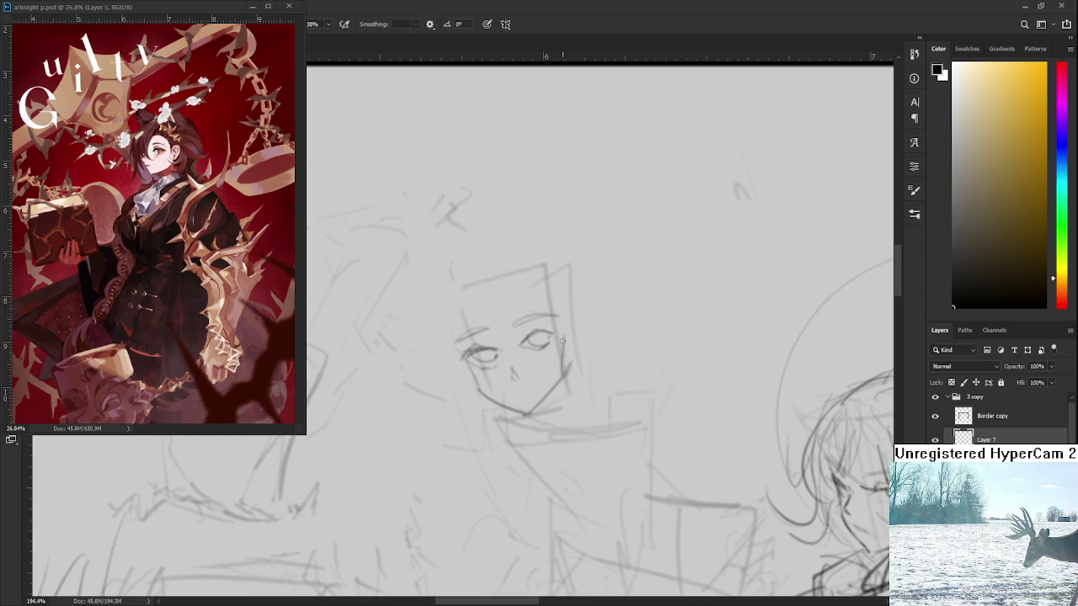
{"action": "left_click_drag", "start_coordinate": [551, 315], "coordinate": [572, 311]}
{"action": "mouse_move", "coordinate": [482, 282]}
{"action": "left_mouse_down"}
{"action": "mouse_move", "coordinate": [529, 348]}
{"action": "mouse_move", "coordinate": [515, 348]}
{"action": "mouse_move", "coordinate": [564, 338]}
{"action": "left_mouse_up"}
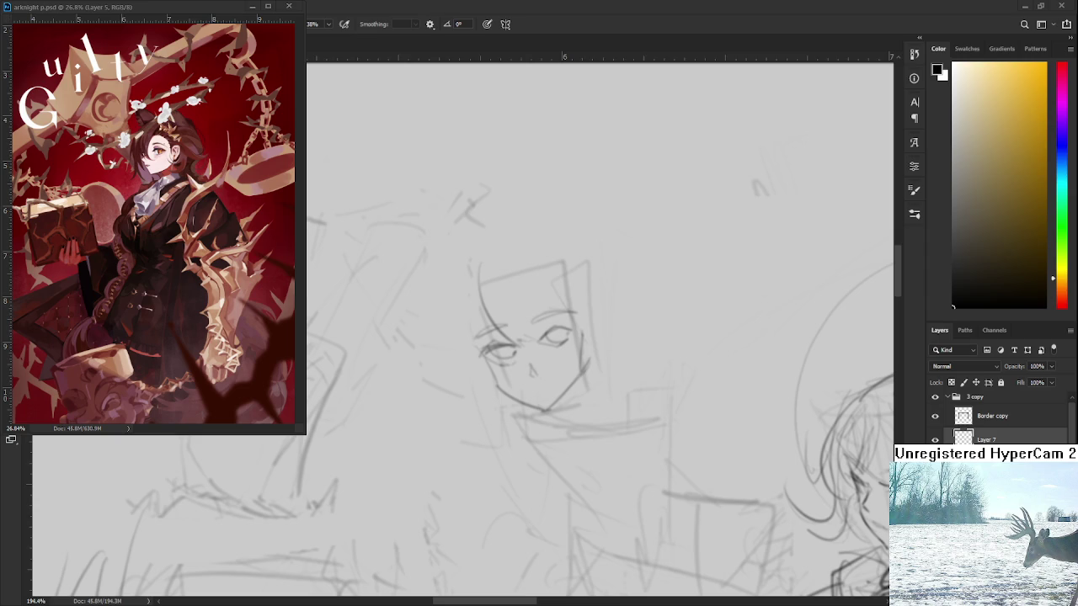
{"action": "scroll", "coordinate": [581, 370], "scroll_direction": "up", "scroll_amount": 1}
- Erase stray lines around the eyes and darken the left eye and right upper lid
{"action": "scroll", "coordinate": [568, 360], "scroll_direction": "up", "scroll_amount": 1}
{"action": "key", "text": "e"}
{"action": "mouse_move", "coordinate": [471, 343]}
{"action": "left_mouse_down"}
{"action": "mouse_move", "coordinate": [484, 314]}
{"action": "mouse_move", "coordinate": [476, 348]}
{"action": "left_mouse_up"}
{"action": "key", "text": "bracketleft"}
{"action": "key", "text": "bracketleft"}
{"action": "key", "text": "bracketleft"}
{"action": "key", "text": "b"}
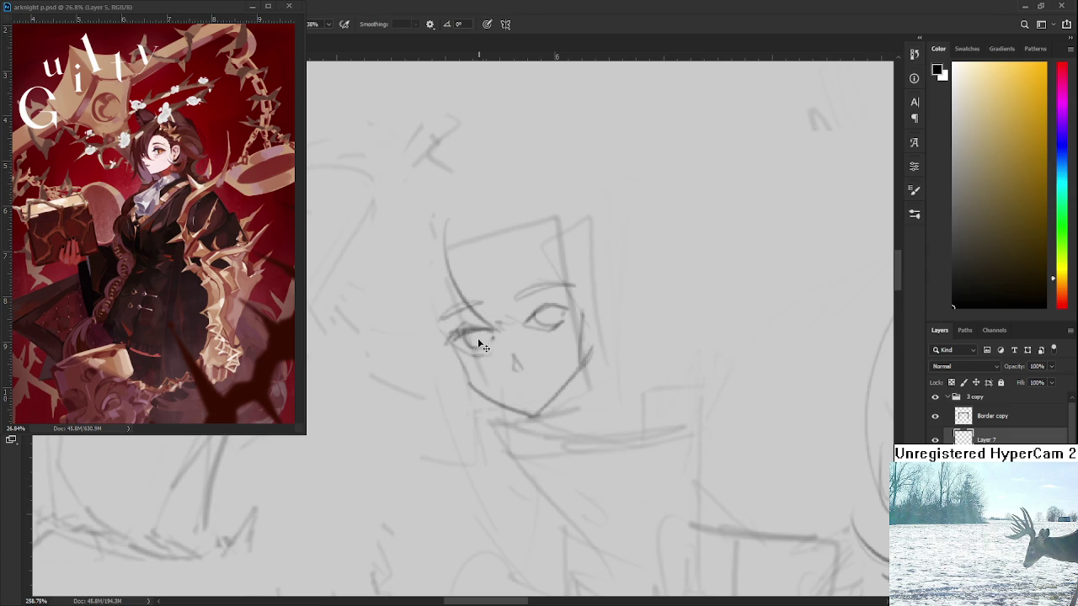
{"action": "mouse_move", "coordinate": [472, 347]}
{"action": "left_mouse_down"}
{"action": "mouse_move", "coordinate": [497, 339]}
{"action": "mouse_move", "coordinate": [489, 350]}
{"action": "mouse_move", "coordinate": [470, 335]}
{"action": "mouse_move", "coordinate": [485, 328]}
{"action": "mouse_move", "coordinate": [435, 349]}
{"action": "left_mouse_up"}
{"action": "left_click_drag", "start_coordinate": [537, 308], "coordinate": [569, 299]}
- Shorten the nose by removing its lower stroke
{"action": "scroll", "coordinate": [510, 346], "scroll_direction": "down", "scroll_amount": 2}
{"action": "key", "text": "e"}
{"action": "mouse_move", "coordinate": [500, 328]}
{"action": "left_mouse_down"}
{"action": "mouse_move", "coordinate": [493, 313]}
{"action": "mouse_move", "coordinate": [493, 322]}
{"action": "left_mouse_up"}
{"action": "key", "text": "b"}
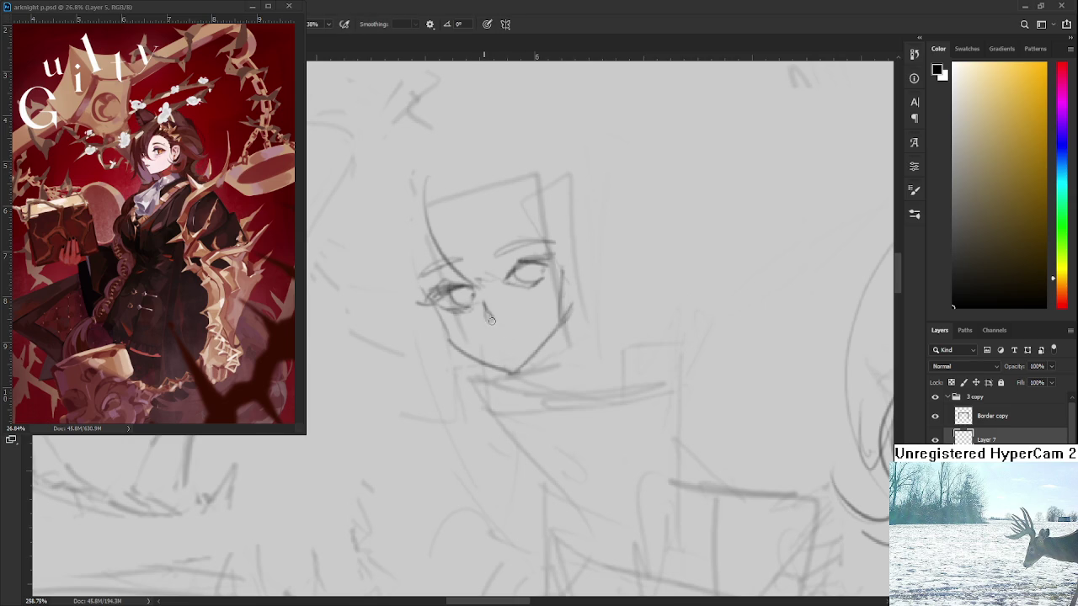
{"action": "key", "text": "ctrl+z"}
- Draw and darken a short mouth under the nose, then switch to the Eraser
{"action": "left_click_drag", "start_coordinate": [512, 339], "coordinate": [522, 404]}
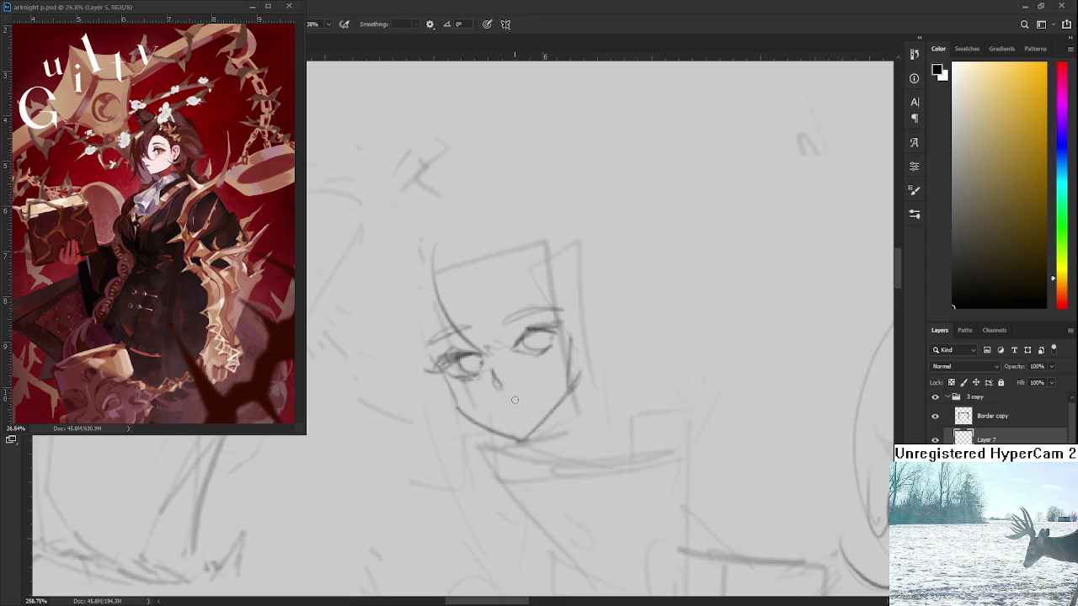
{"action": "left_click_drag", "start_coordinate": [503, 403], "coordinate": [515, 402]}
{"action": "key", "text": "e"}
{"action": "key", "text": "b"}
{"action": "left_click_drag", "start_coordinate": [495, 407], "coordinate": [509, 406]}
{"action": "mouse_move", "coordinate": [498, 408]}
{"action": "left_mouse_down"}
{"action": "mouse_move", "coordinate": [526, 401]}
{"action": "mouse_move", "coordinate": [549, 425]}
{"action": "mouse_move", "coordinate": [534, 383]}
{"action": "left_mouse_up"}
{"action": "key", "text": "e"}
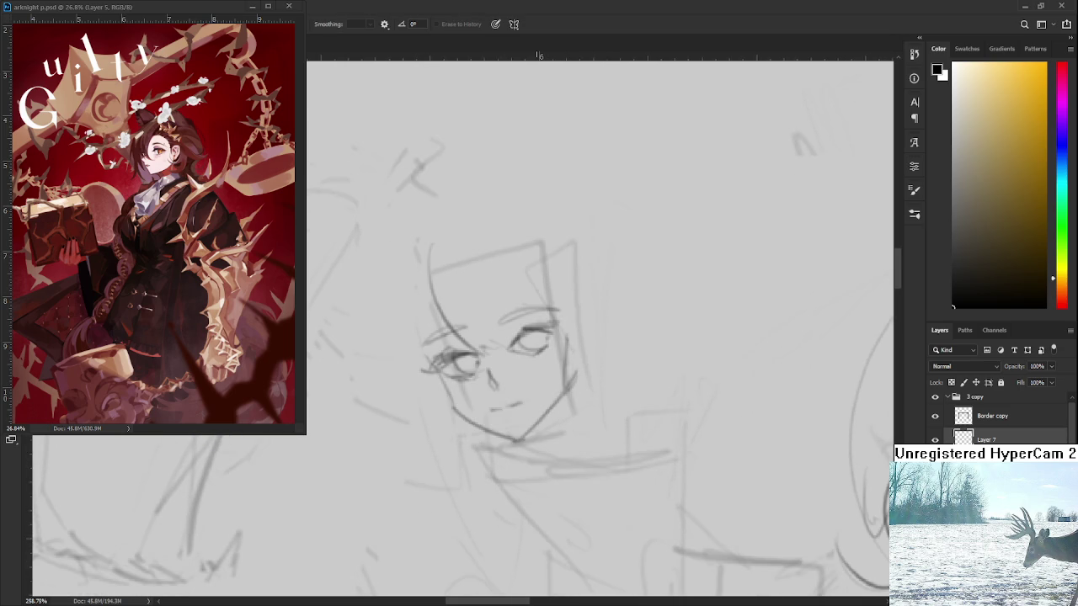
{"action": "scroll", "coordinate": [534, 383], "scroll_direction": "down", "scroll_amount": 5}
- Zoom in on the face and draw a short mouth stroke just below the nose
{"action": "scroll", "coordinate": [533, 384], "scroll_direction": "up", "scroll_amount": 1}
{"action": "scroll", "coordinate": [533, 384], "scroll_direction": "up", "scroll_amount": 1}
{"action": "scroll", "coordinate": [533, 385], "scroll_direction": "up", "scroll_amount": 2}
{"action": "scroll", "coordinate": [533, 386], "scroll_direction": "up", "scroll_amount": 1}
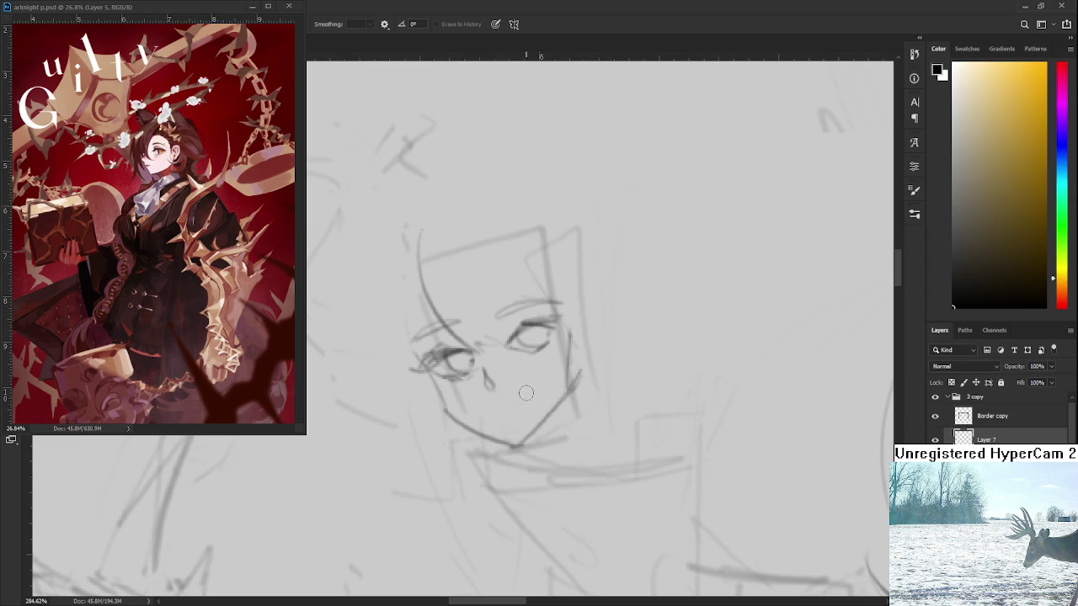
{"action": "left_click_drag", "start_coordinate": [516, 403], "coordinate": [491, 407]}
{"action": "key", "text": "b"}
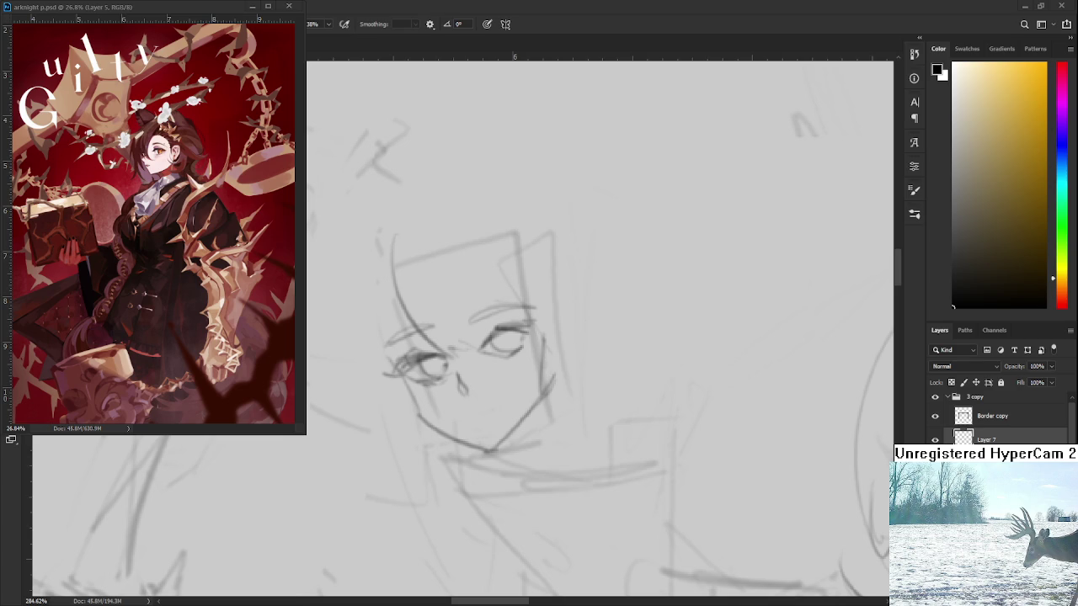
{"action": "scroll", "coordinate": [417, 379], "scroll_direction": "up", "scroll_amount": 2}
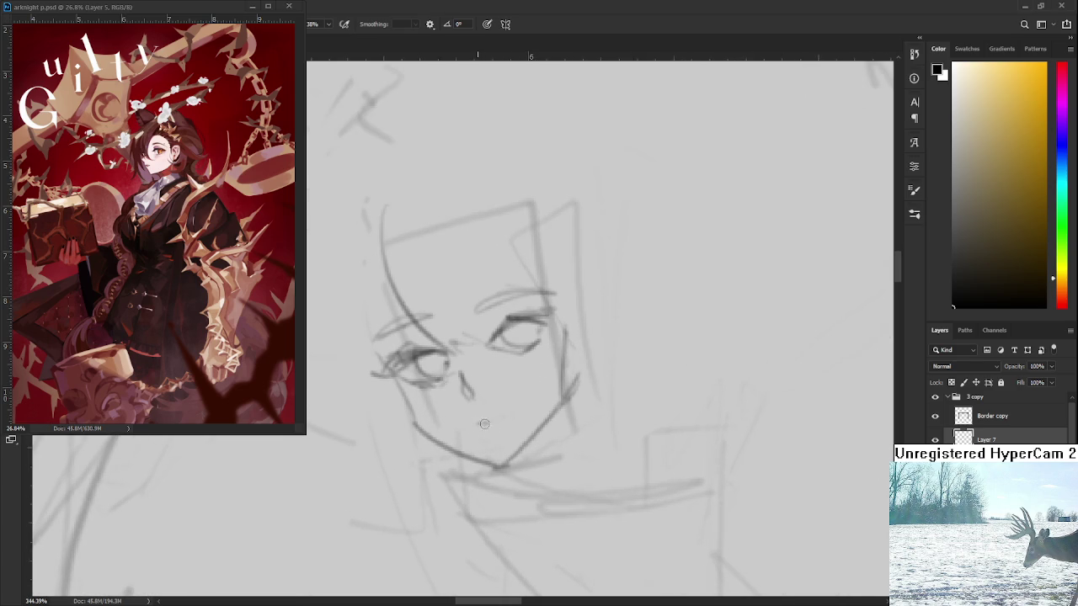
{"action": "left_click_drag", "start_coordinate": [479, 425], "coordinate": [498, 421]}
{"action": "left_click_drag", "start_coordinate": [542, 394], "coordinate": [556, 421]}
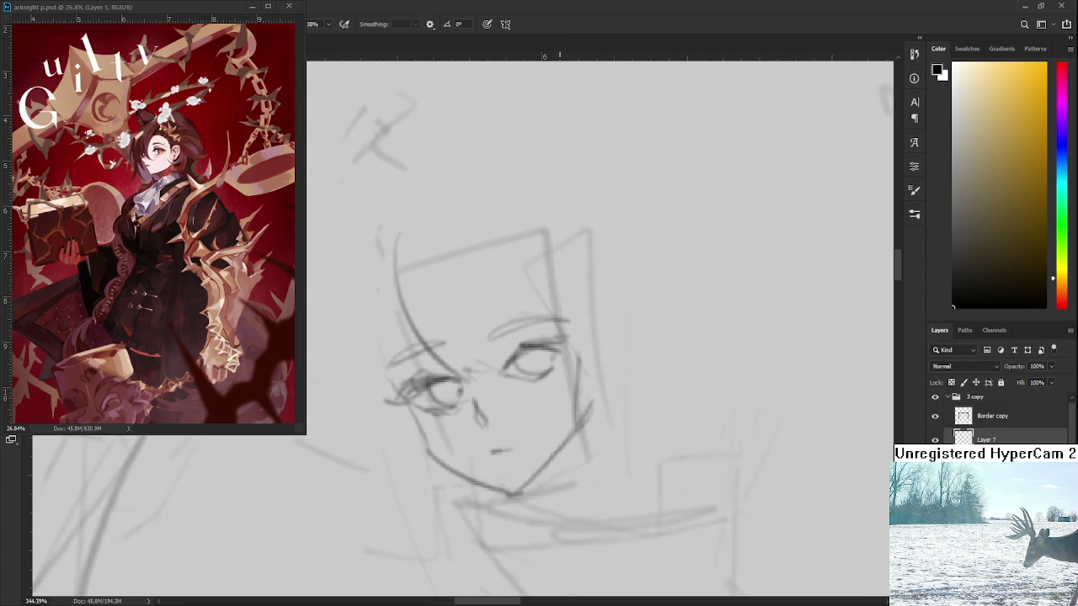
{"action": "scroll", "coordinate": [557, 420], "scroll_direction": "down", "scroll_amount": 4}
{"action": "scroll", "coordinate": [556, 421], "scroll_direction": "down", "scroll_amount": 2}
{"action": "scroll", "coordinate": [556, 420], "scroll_direction": "down", "scroll_amount": 2}
{"action": "scroll", "coordinate": [557, 421], "scroll_direction": "down", "scroll_amount": 2}
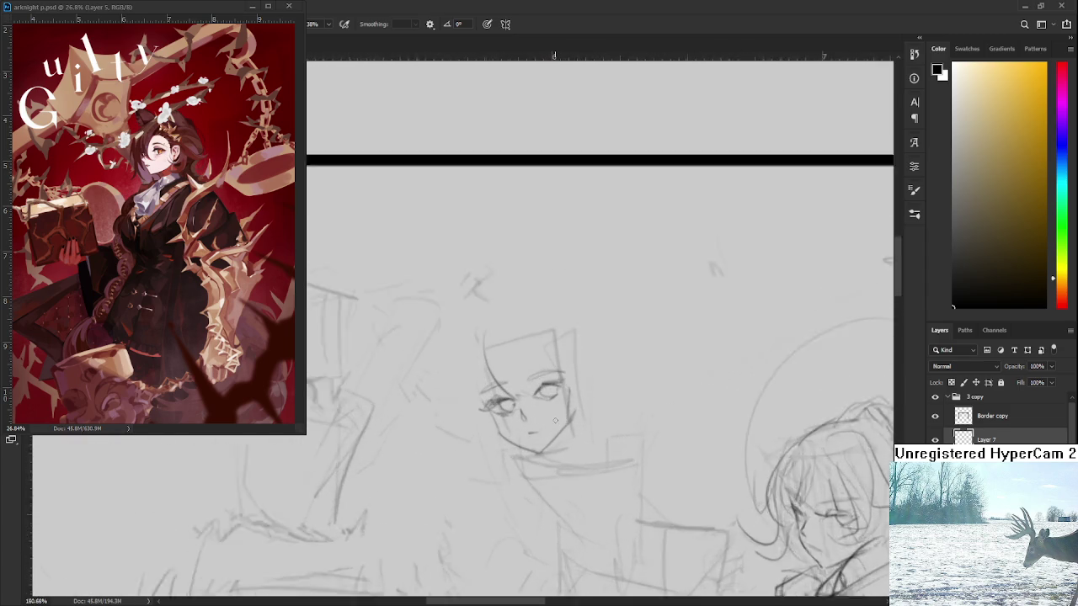
- Extend the mouth line rightward and draw hair strands over the right eye
{"action": "scroll", "coordinate": [556, 419], "scroll_direction": "up", "scroll_amount": 5}
{"action": "left_click_drag", "start_coordinate": [530, 438], "coordinate": [539, 437]}
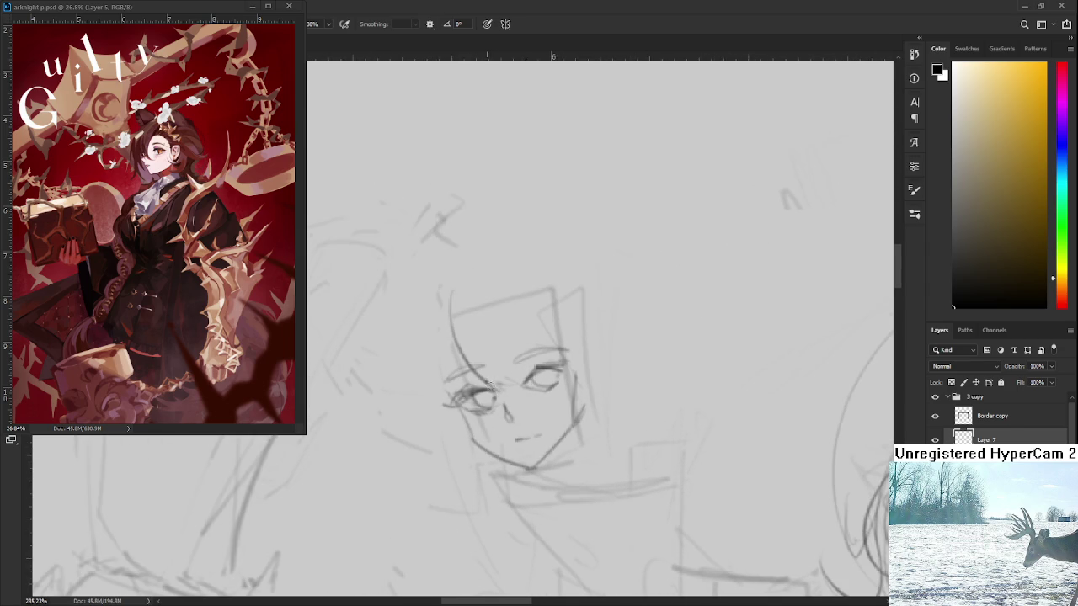
{"action": "left_click_drag", "start_coordinate": [473, 365], "coordinate": [526, 396]}
{"action": "left_click_drag", "start_coordinate": [492, 313], "coordinate": [509, 375]}
{"action": "left_click_drag", "start_coordinate": [497, 298], "coordinate": [519, 377]}
{"action": "left_click_drag", "start_coordinate": [495, 295], "coordinate": [530, 362]}
- Retry the curved strand and draw long locks down the face's right side
{"action": "key", "text": "ctrl+z"}
{"action": "left_click_drag", "start_coordinate": [505, 310], "coordinate": [557, 352]}
{"action": "key", "text": "ctrl+z"}
{"action": "mouse_move", "coordinate": [505, 310]}
{"action": "left_mouse_down"}
{"action": "mouse_move", "coordinate": [556, 352]}
{"action": "mouse_move", "coordinate": [524, 357]}
{"action": "mouse_move", "coordinate": [557, 357]}
{"action": "left_mouse_up"}
{"action": "key", "text": "ctrl+z"}
{"action": "key", "text": "ctrl+z"}
{"action": "key", "text": "ctrl+z"}
{"action": "mouse_move", "coordinate": [537, 295]}
{"action": "left_mouse_down"}
{"action": "mouse_move", "coordinate": [588, 410]}
{"action": "mouse_move", "coordinate": [579, 378]}
{"action": "left_mouse_up"}
{"action": "mouse_move", "coordinate": [556, 320]}
{"action": "left_mouse_down"}
{"action": "mouse_move", "coordinate": [590, 409]}
{"action": "mouse_move", "coordinate": [564, 427]}
{"action": "mouse_move", "coordinate": [581, 475]}
{"action": "mouse_move", "coordinate": [607, 477]}
{"action": "left_mouse_up"}
{"action": "key", "text": "ctrl+z"}
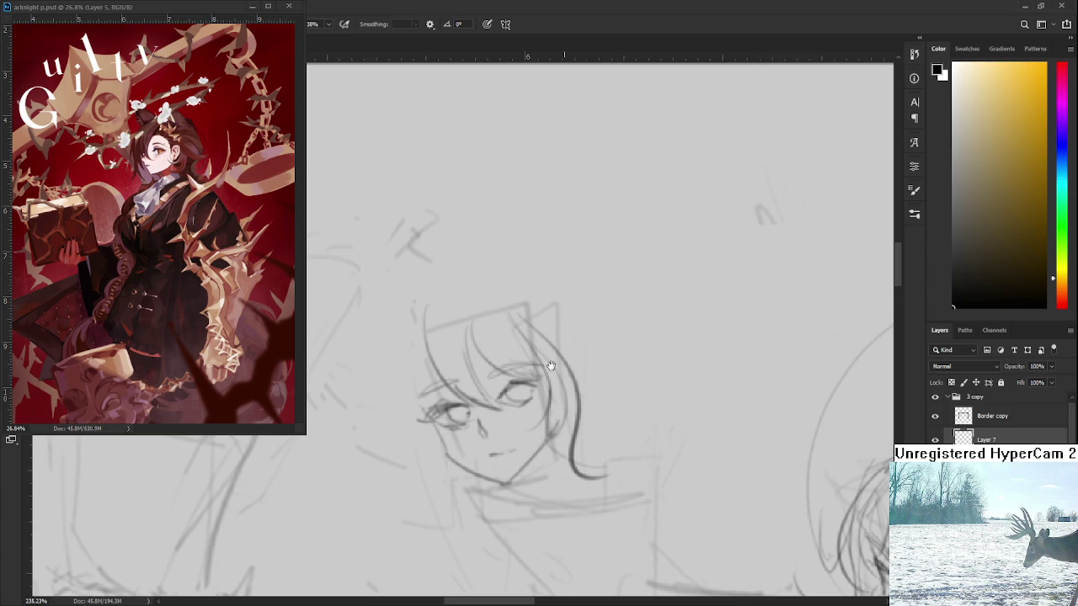
- Sketch trial strokes along the left face edge, undoing the unwanted ones
{"action": "mouse_move", "coordinate": [570, 355]}
{"action": "left_mouse_down"}
{"action": "mouse_move", "coordinate": [567, 366]}
{"action": "mouse_move", "coordinate": [614, 371]}
{"action": "left_mouse_up"}
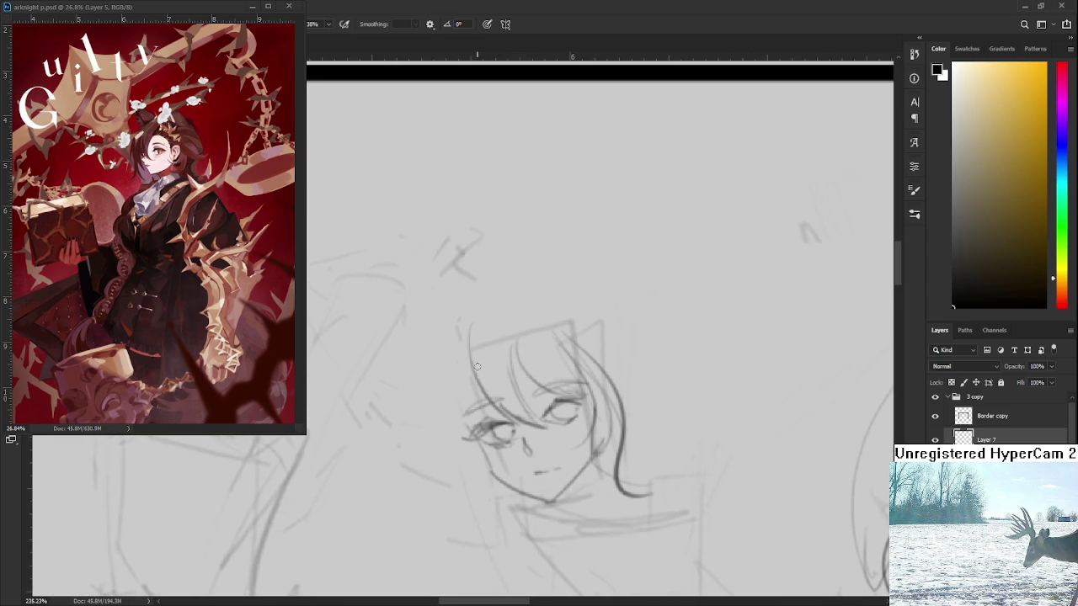
{"action": "left_click_drag", "start_coordinate": [477, 343], "coordinate": [492, 421]}
{"action": "mouse_move", "coordinate": [469, 362]}
{"action": "left_mouse_down"}
{"action": "mouse_move", "coordinate": [462, 387]}
{"action": "mouse_move", "coordinate": [494, 491]}
{"action": "mouse_move", "coordinate": [487, 476]}
{"action": "left_mouse_up"}
{"action": "key", "text": "ctrl+z"}
{"action": "mouse_move", "coordinate": [482, 404]}
{"action": "left_mouse_down"}
{"action": "mouse_move", "coordinate": [463, 320]}
{"action": "mouse_move", "coordinate": [536, 439]}
{"action": "left_mouse_up"}
{"action": "key", "text": "ctrl+z"}
{"action": "left_click_drag", "start_coordinate": [448, 333], "coordinate": [498, 396]}
{"action": "mouse_move", "coordinate": [446, 359]}
{"action": "left_mouse_down"}
{"action": "mouse_move", "coordinate": [592, 433]}
{"action": "mouse_move", "coordinate": [573, 446]}
{"action": "left_mouse_up"}
{"action": "key", "text": "ctrl+z"}
- Redraw the left jaw from cheek to chin and trace the face's left contour
{"action": "left_click_drag", "start_coordinate": [443, 404], "coordinate": [593, 434]}
{"action": "key", "text": "ctrl+z"}
{"action": "key", "text": "ctrl+z"}
{"action": "mouse_move", "coordinate": [446, 359]}
{"action": "left_mouse_down"}
{"action": "mouse_move", "coordinate": [531, 467]}
{"action": "mouse_move", "coordinate": [531, 448]}
{"action": "left_mouse_up"}
{"action": "key", "text": "ctrl+z"}
{"action": "key", "text": "ctrl+z"}
{"action": "mouse_move", "coordinate": [475, 392]}
{"action": "left_mouse_down"}
{"action": "mouse_move", "coordinate": [533, 418]}
{"action": "mouse_move", "coordinate": [508, 416]}
{"action": "left_mouse_up"}
{"action": "mouse_move", "coordinate": [439, 374]}
{"action": "left_mouse_down"}
{"action": "mouse_move", "coordinate": [475, 404]}
{"action": "mouse_move", "coordinate": [479, 440]}
{"action": "left_mouse_up"}
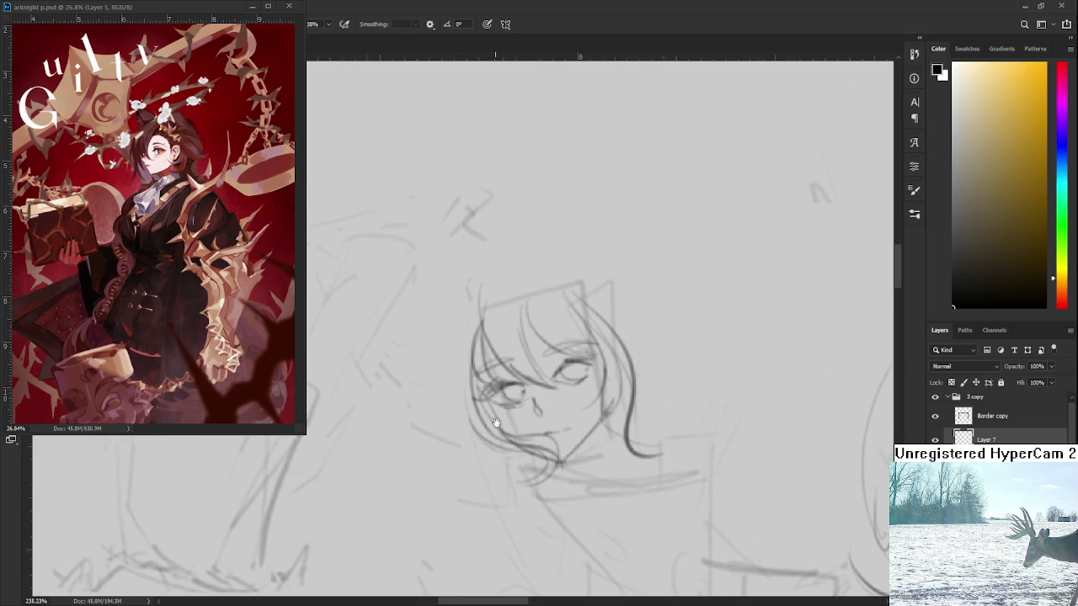
{"action": "mouse_move", "coordinate": [461, 320]}
{"action": "left_mouse_down"}
{"action": "mouse_move", "coordinate": [500, 441]}
{"action": "mouse_move", "coordinate": [506, 434]}
{"action": "mouse_move", "coordinate": [487, 415]}
{"action": "left_mouse_up"}
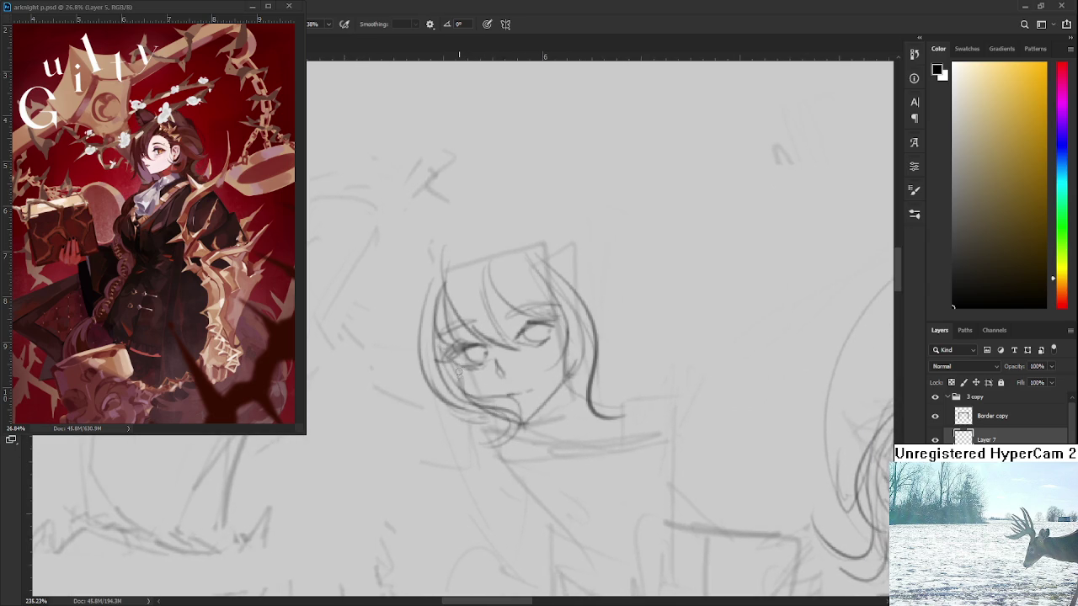
{"action": "left_click_drag", "start_coordinate": [440, 346], "coordinate": [470, 394]}
- Add short pencil strokes at the chin
{"action": "key", "text": "e"}
{"action": "key", "text": "b"}
{"action": "mouse_move", "coordinate": [499, 411]}
{"action": "left_mouse_down"}
{"action": "mouse_move", "coordinate": [512, 420]}
{"action": "mouse_move", "coordinate": [560, 384]}
{"action": "left_mouse_up"}
{"action": "key", "text": "e"}
{"action": "key", "text": "b"}
- Reframe the face and darken the lines of the left eye
{"action": "scroll", "coordinate": [537, 352], "scroll_direction": "up", "scroll_amount": 2}
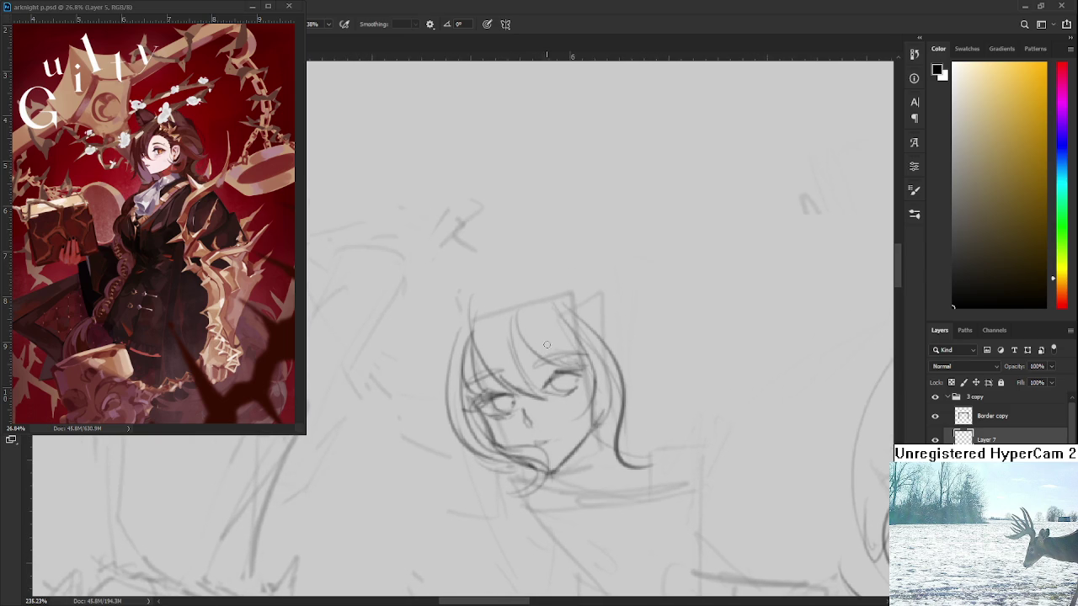
{"action": "key", "text": "e"}
{"action": "key", "text": "b"}
{"action": "mouse_move", "coordinate": [512, 408]}
{"action": "left_mouse_down"}
{"action": "mouse_move", "coordinate": [514, 356]}
{"action": "mouse_move", "coordinate": [492, 371]}
{"action": "left_mouse_up"}
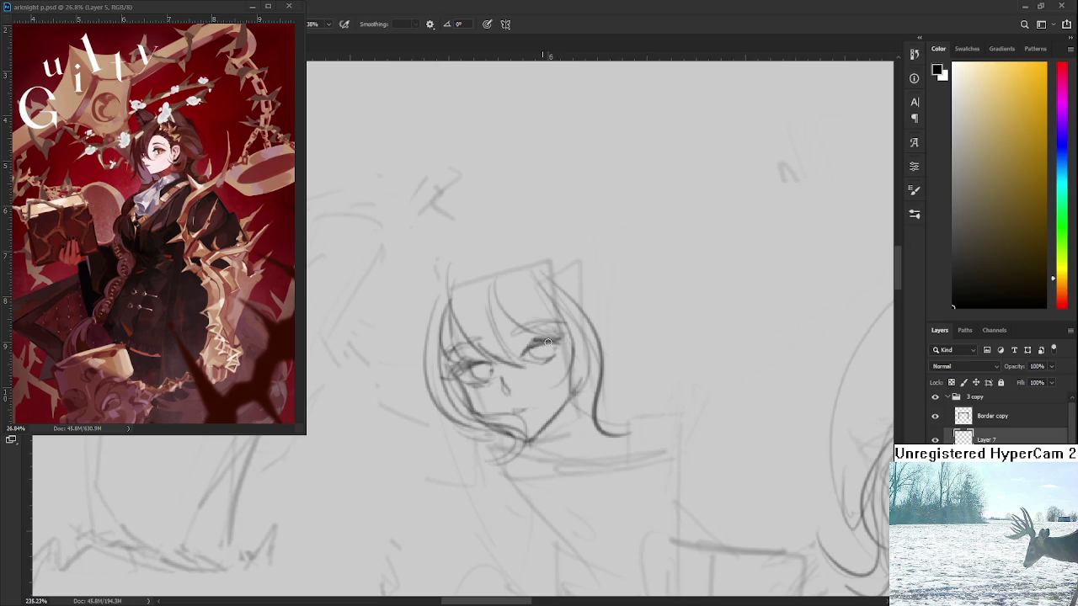
{"action": "mouse_move", "coordinate": [476, 371]}
{"action": "left_mouse_down"}
{"action": "mouse_move", "coordinate": [465, 374]}
{"action": "mouse_move", "coordinate": [480, 379]}
{"action": "mouse_move", "coordinate": [486, 368]}
{"action": "left_mouse_up"}
{"action": "scroll", "coordinate": [505, 363], "scroll_direction": "down", "scroll_amount": 3}
{"action": "scroll", "coordinate": [506, 362], "scroll_direction": "down", "scroll_amount": 2}
{"action": "scroll", "coordinate": [506, 362], "scroll_direction": "down", "scroll_amount": 1}
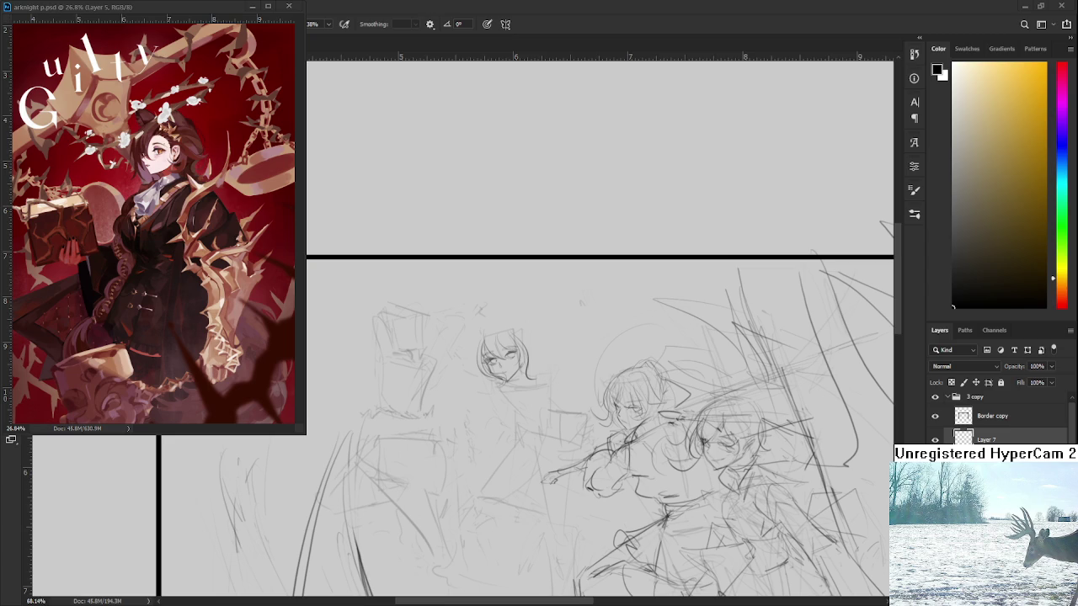
- Zoom in on the girl's face and draw a small mouth stroke below her nose
{"action": "scroll", "coordinate": [571, 333], "scroll_direction": "up", "scroll_amount": 2}
{"action": "scroll", "coordinate": [571, 333], "scroll_direction": "up", "scroll_amount": 3}
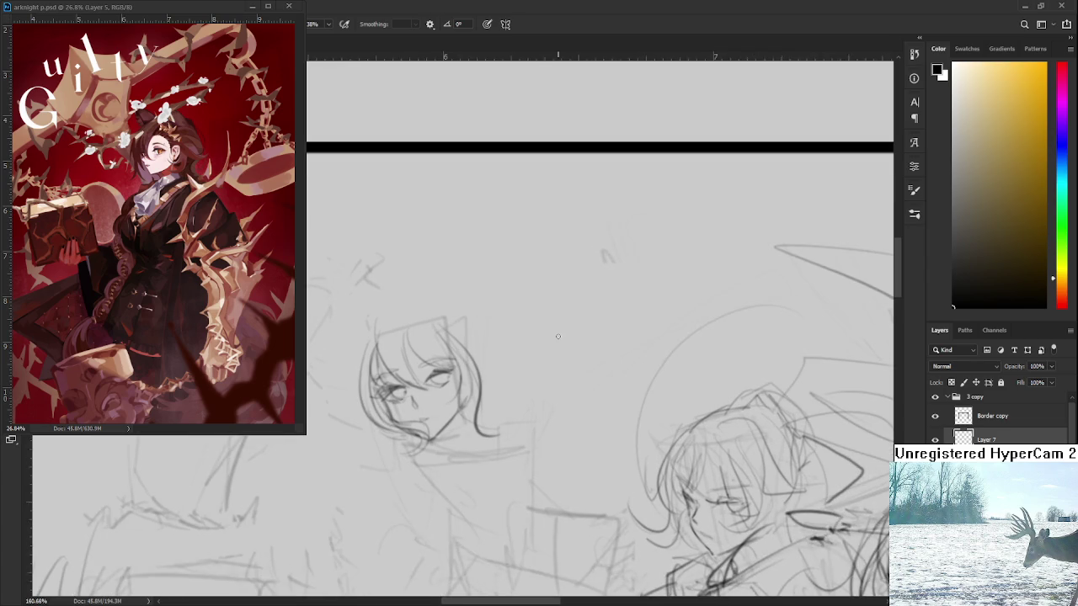
{"action": "left_click_drag", "start_coordinate": [435, 405], "coordinate": [505, 374]}
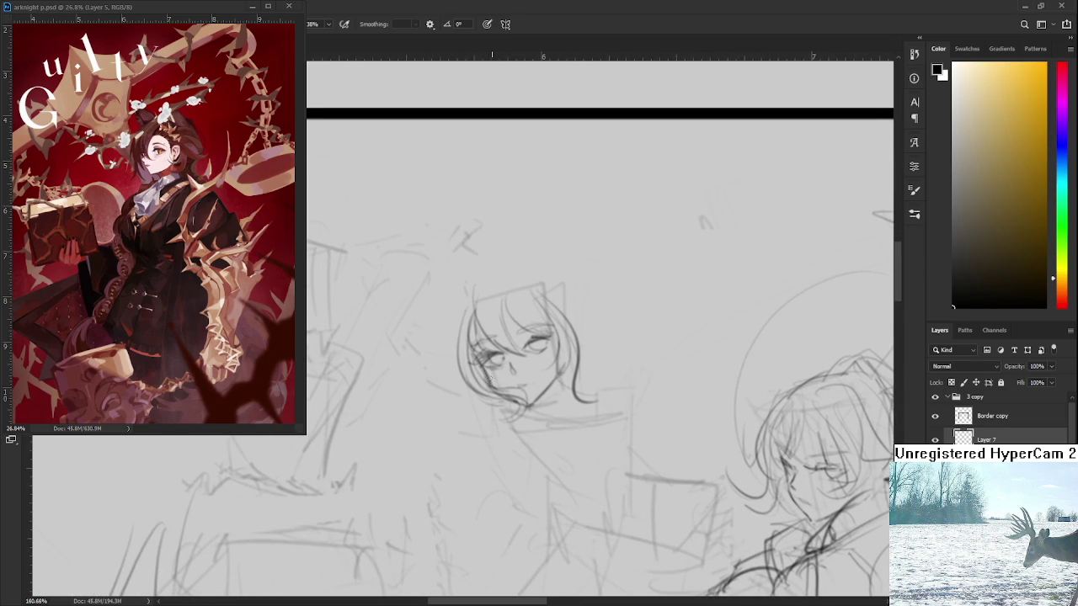
{"action": "left_click_drag", "start_coordinate": [529, 405], "coordinate": [525, 396]}
{"action": "key", "text": "e"}
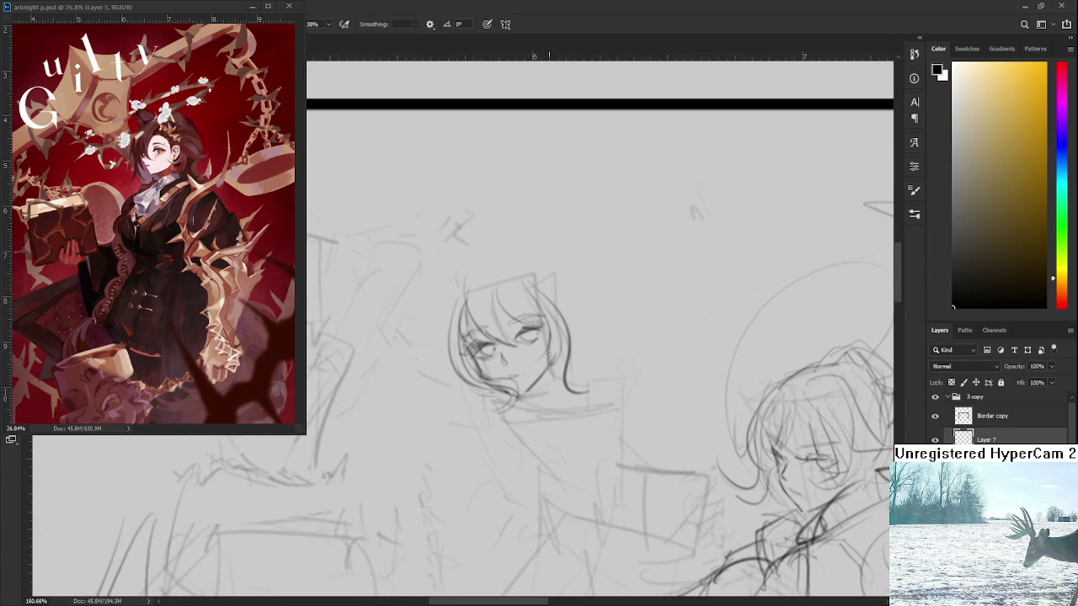
{"action": "left_click_drag", "start_coordinate": [514, 358], "coordinate": [504, 383]}
{"action": "key", "text": "b"}
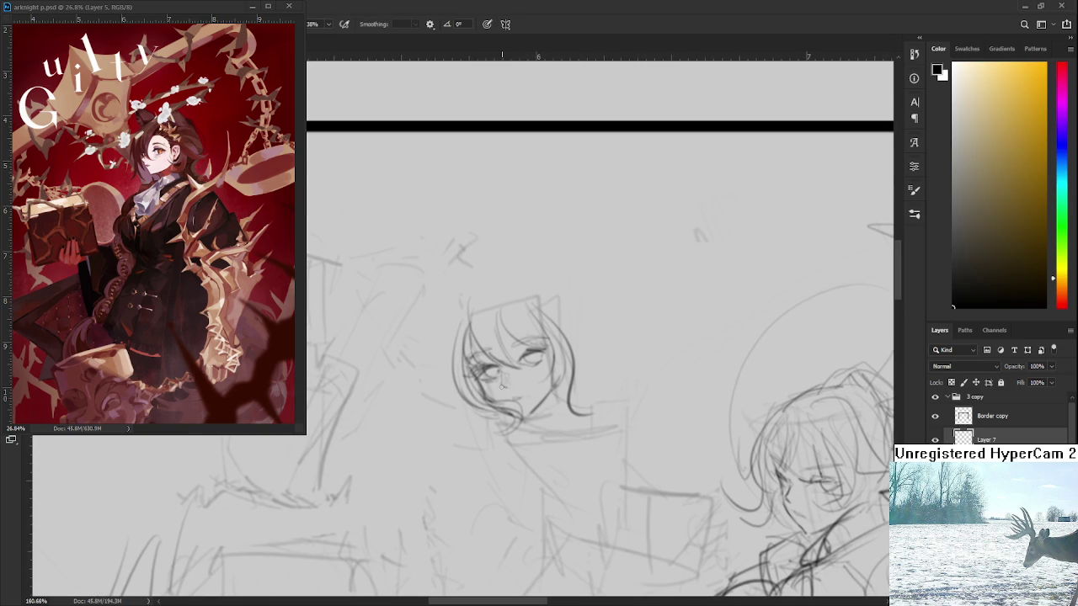
{"action": "left_click_drag", "start_coordinate": [515, 393], "coordinate": [557, 353]}
- Draw a curved hair line along the left side of her head
{"action": "scroll", "coordinate": [557, 354], "scroll_direction": "down", "scroll_amount": 1}
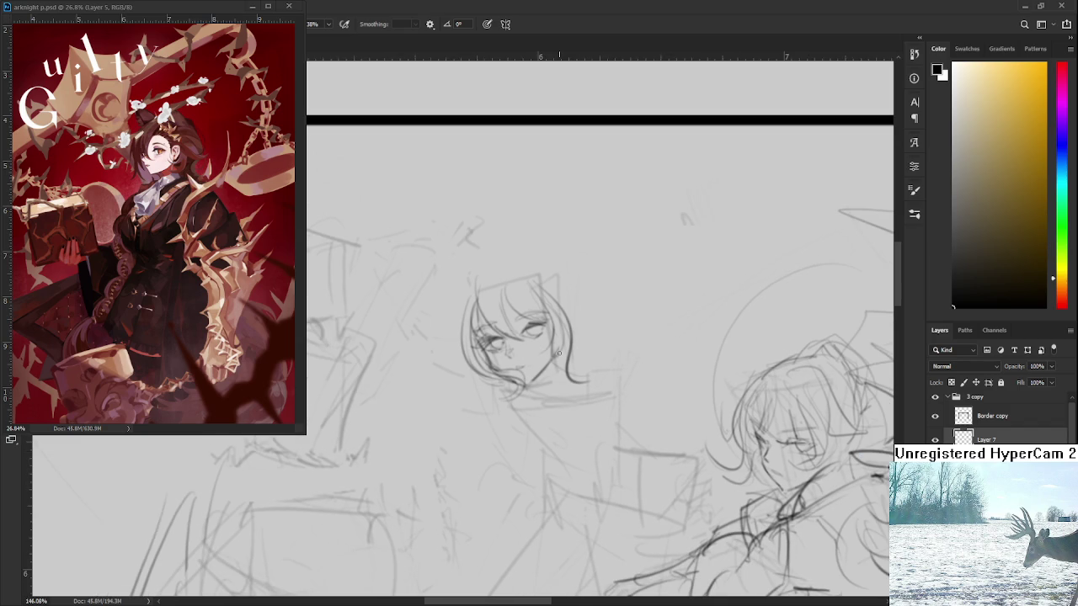
{"action": "left_click_drag", "start_coordinate": [540, 374], "coordinate": [543, 389]}
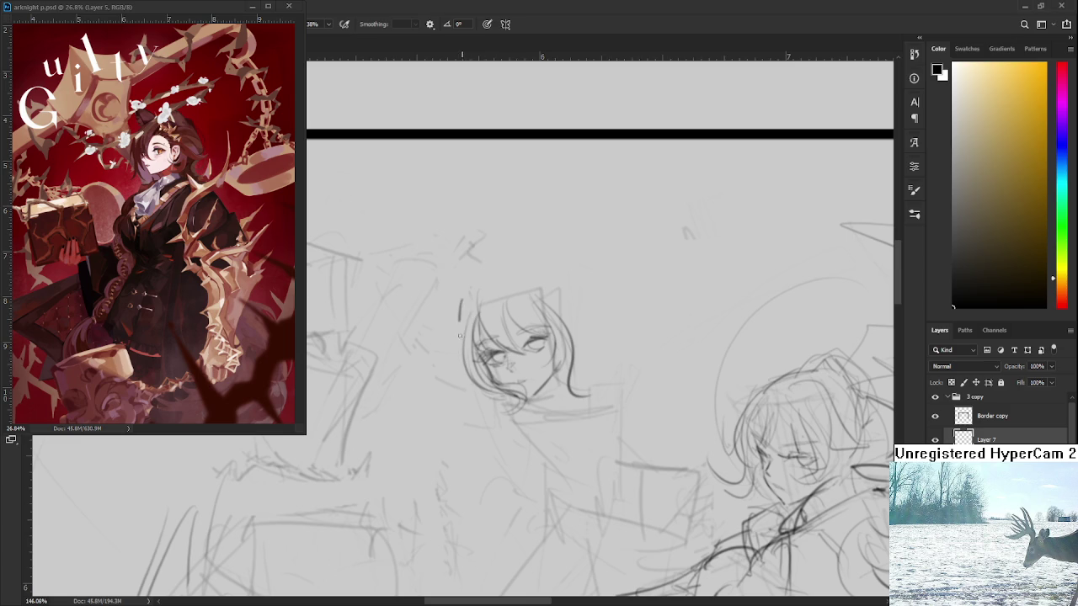
{"action": "mouse_move", "coordinate": [462, 339]}
{"action": "left_mouse_down"}
{"action": "mouse_move", "coordinate": [510, 271]}
{"action": "mouse_move", "coordinate": [591, 318]}
{"action": "mouse_move", "coordinate": [540, 311]}
{"action": "left_mouse_up"}
- Replace a stray stroke with hair strands flowing down and out from the right of the head
{"action": "key", "text": "ctrl+z"}
{"action": "mouse_move", "coordinate": [512, 278]}
{"action": "left_mouse_down"}
{"action": "mouse_move", "coordinate": [530, 347]}
{"action": "mouse_move", "coordinate": [607, 329]}
{"action": "left_mouse_up"}
{"action": "left_click_drag", "start_coordinate": [521, 320], "coordinate": [551, 322]}
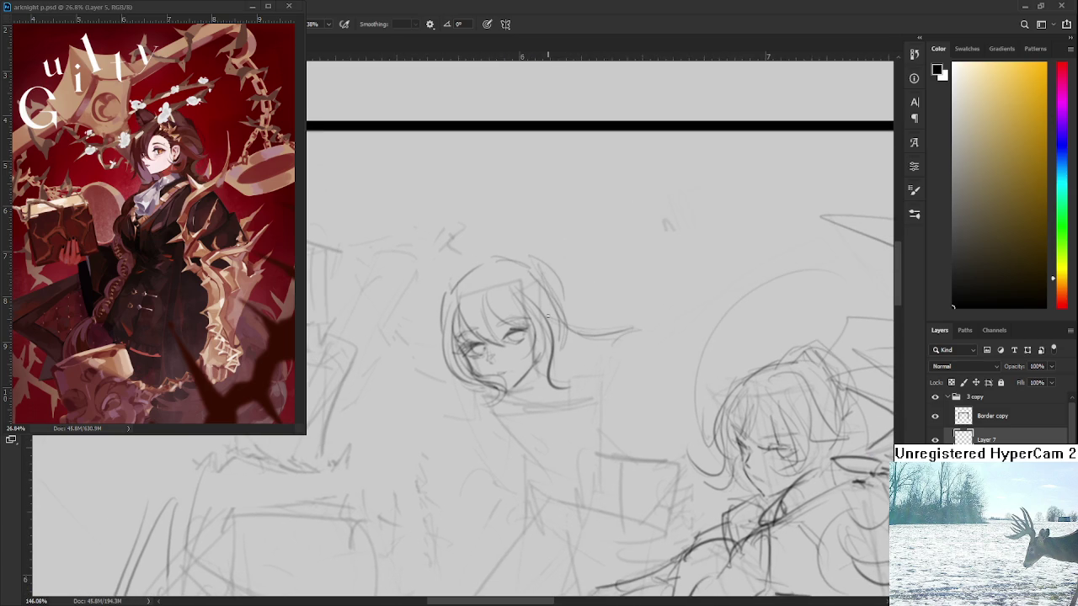
- Scale the head sketch down slightly with Free Transform and commit it
{"action": "key", "text": "ctrl+t"}
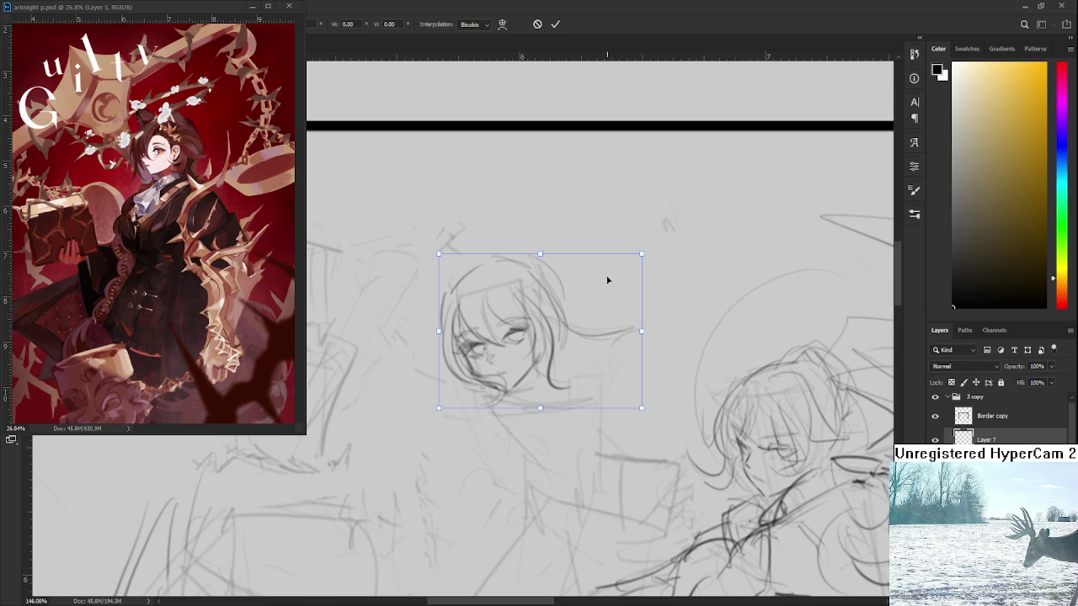
{"action": "left_click_drag", "start_coordinate": [639, 260], "coordinate": [588, 298]}
{"action": "key", "text": "Return"}
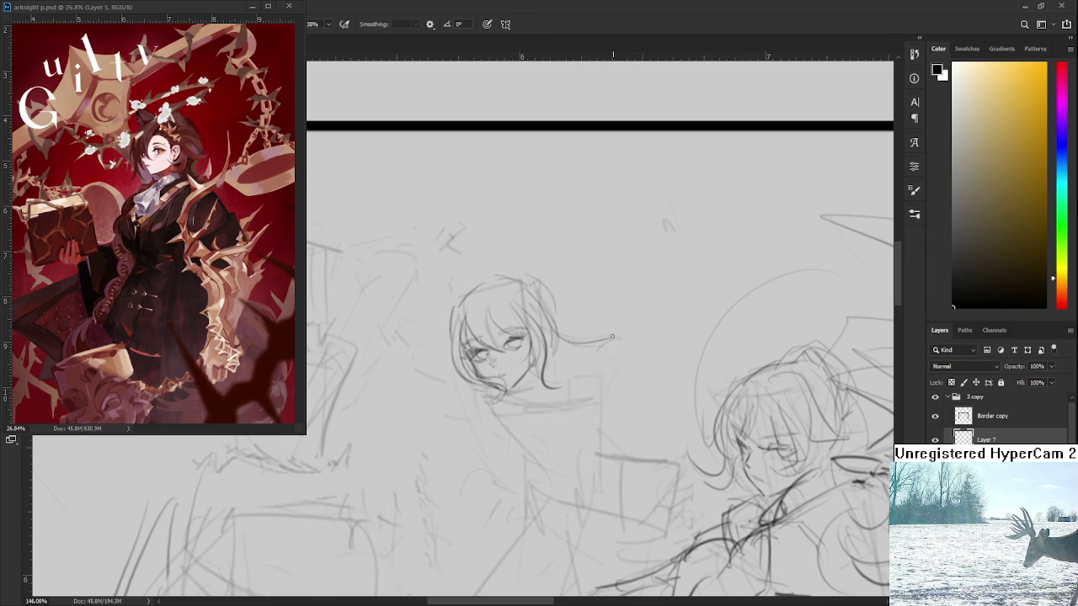
{"action": "scroll", "coordinate": [581, 337], "scroll_direction": "down", "scroll_amount": 3}
{"action": "scroll", "coordinate": [581, 337], "scroll_direction": "down", "scroll_amount": 2}
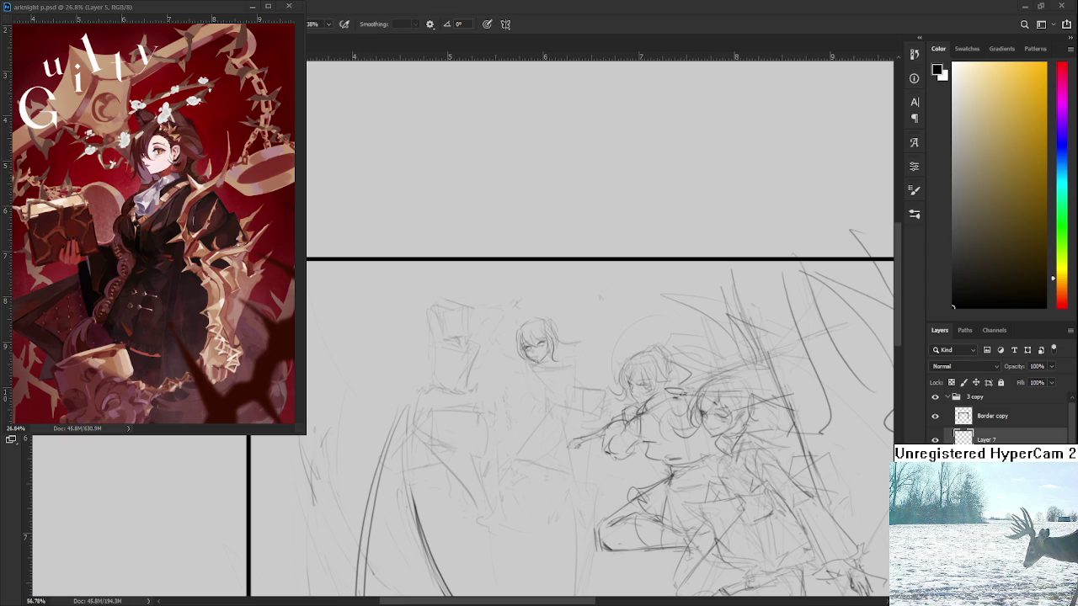
- Zoom in on the head and try two strokes beside the face, undoing both
{"action": "scroll", "coordinate": [502, 312], "scroll_direction": "up", "scroll_amount": 2}
{"action": "scroll", "coordinate": [502, 312], "scroll_direction": "up", "scroll_amount": 2}
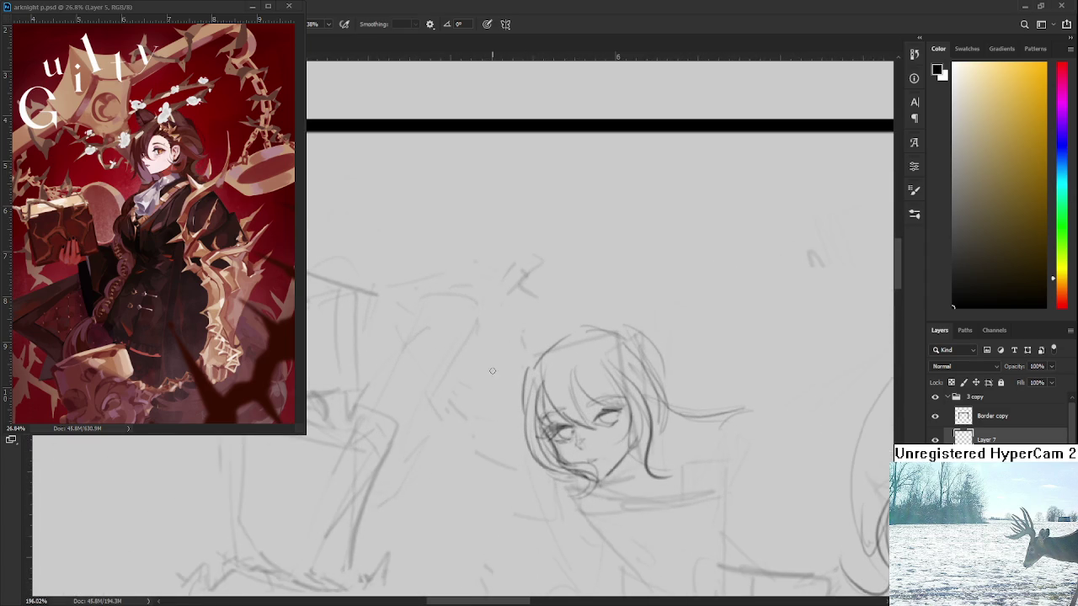
{"action": "left_click_drag", "start_coordinate": [524, 392], "coordinate": [504, 316]}
{"action": "key", "text": "ctrl+z"}
{"action": "mouse_move", "coordinate": [526, 394]}
{"action": "left_mouse_down"}
{"action": "mouse_move", "coordinate": [499, 331]}
{"action": "mouse_move", "coordinate": [545, 345]}
{"action": "mouse_move", "coordinate": [512, 387]}
{"action": "left_mouse_up"}
{"action": "key", "text": "ctrl+z"}
{"action": "key", "text": "ctrl+z"}
- Sketch the pointed left cat ear up to its tip, then redraw it more cleanly
{"action": "mouse_move", "coordinate": [474, 335]}
{"action": "left_mouse_down"}
{"action": "mouse_move", "coordinate": [528, 381]}
{"action": "mouse_move", "coordinate": [574, 345]}
{"action": "mouse_move", "coordinate": [528, 362]}
{"action": "mouse_move", "coordinate": [563, 312]}
{"action": "left_mouse_up"}
{"action": "mouse_move", "coordinate": [534, 360]}
{"action": "left_mouse_down"}
{"action": "mouse_move", "coordinate": [573, 312]}
{"action": "mouse_move", "coordinate": [585, 379]}
{"action": "left_mouse_up"}
{"action": "mouse_move", "coordinate": [523, 371]}
{"action": "left_mouse_down"}
{"action": "mouse_move", "coordinate": [593, 289]}
{"action": "mouse_move", "coordinate": [587, 367]}
{"action": "left_mouse_up"}
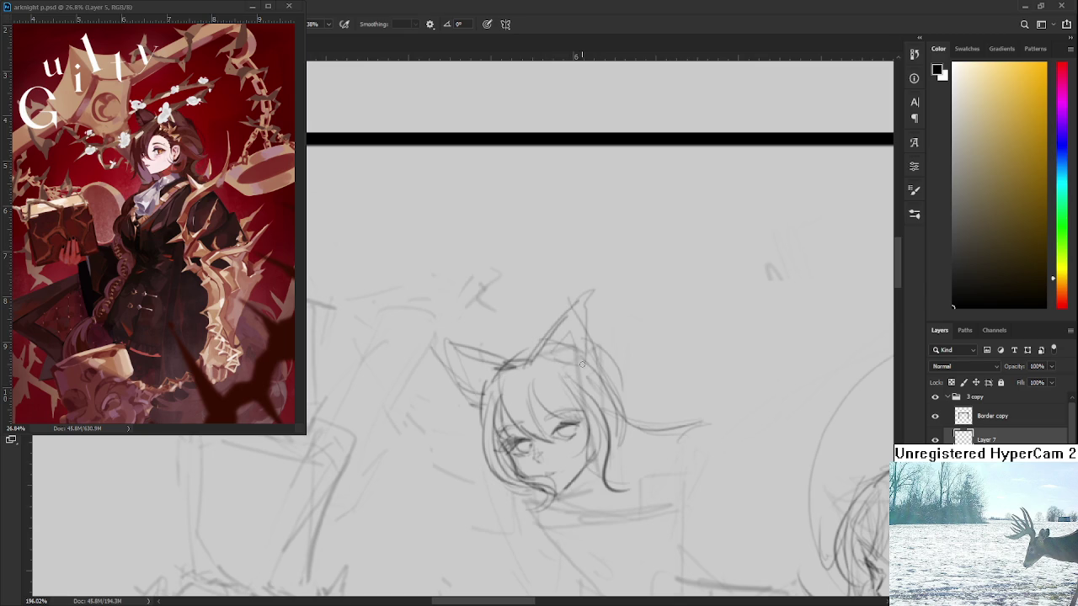
{"action": "mouse_move", "coordinate": [527, 361]}
{"action": "left_mouse_down"}
{"action": "mouse_move", "coordinate": [492, 322]}
{"action": "mouse_move", "coordinate": [534, 389]}
{"action": "left_mouse_up"}
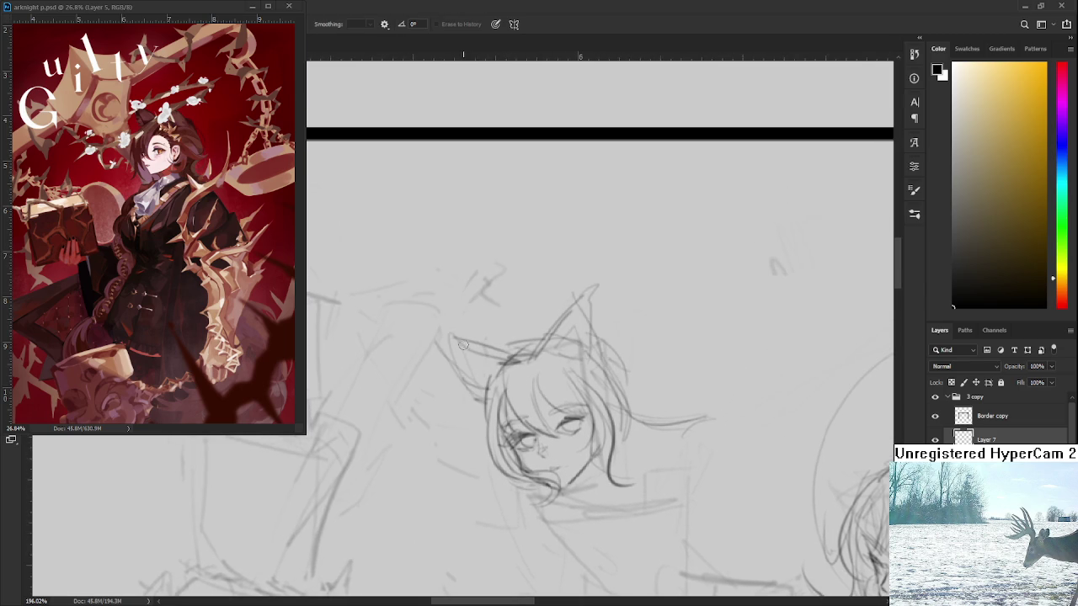
{"action": "mouse_move", "coordinate": [455, 327]}
{"action": "left_mouse_down"}
{"action": "mouse_move", "coordinate": [497, 358]}
{"action": "mouse_move", "coordinate": [512, 361]}
{"action": "mouse_move", "coordinate": [480, 339]}
{"action": "mouse_move", "coordinate": [567, 348]}
{"action": "mouse_move", "coordinate": [541, 317]}
{"action": "left_mouse_up"}
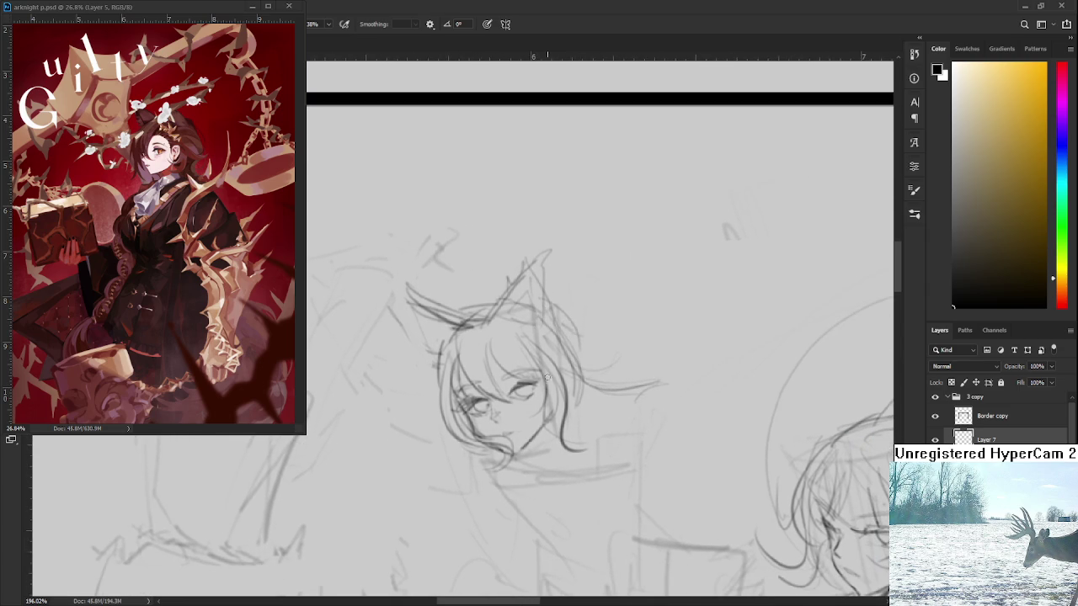
{"action": "left_click_drag", "start_coordinate": [547, 379], "coordinate": [563, 347]}
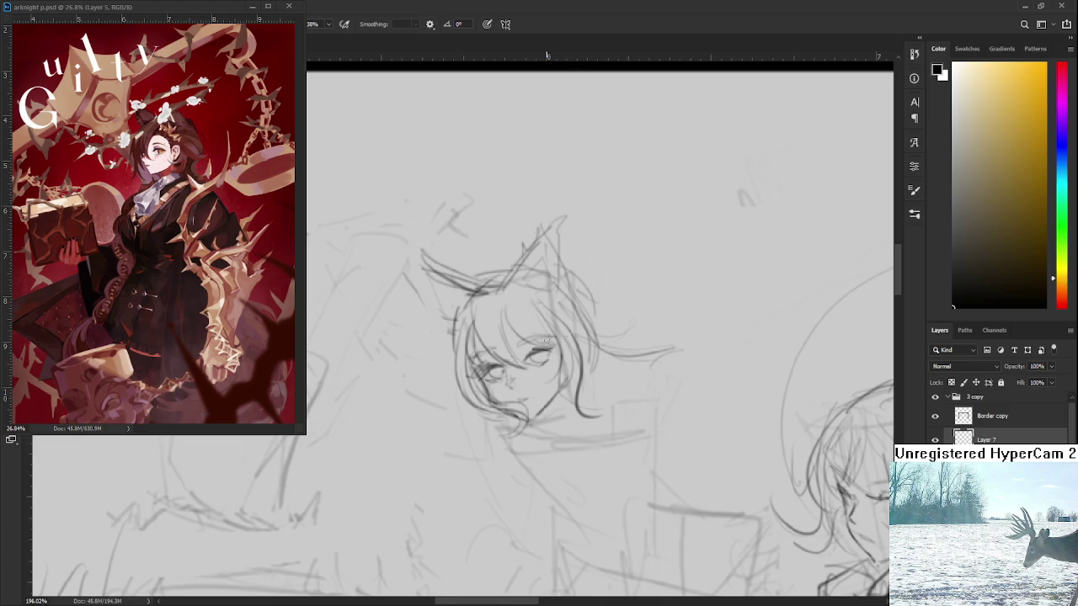
{"action": "scroll", "coordinate": [547, 341], "scroll_direction": "up", "scroll_amount": 2}
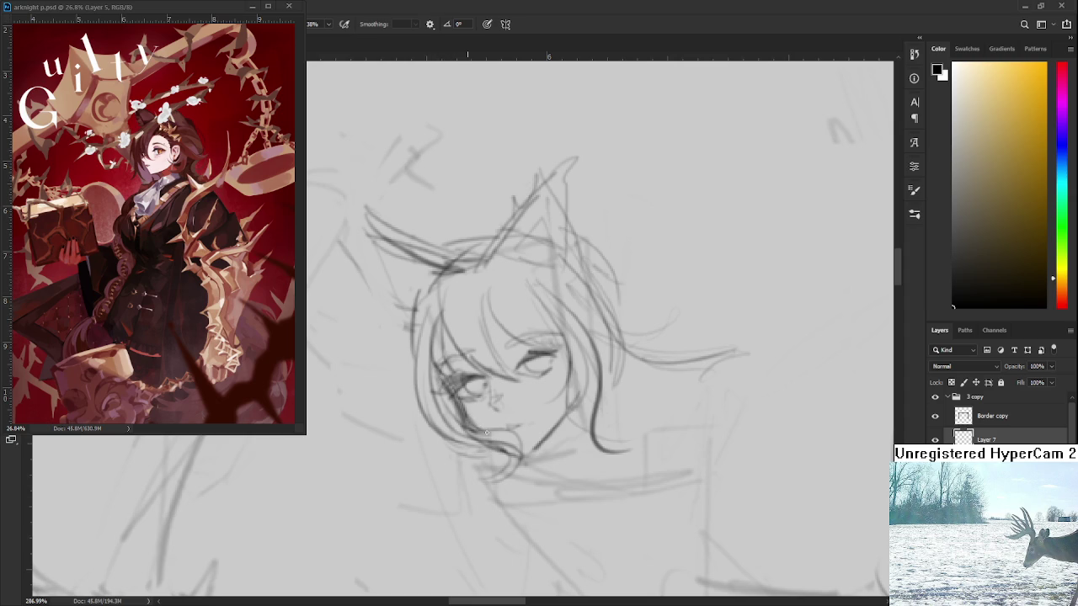
- Reframe the face and try a curved line under the left eye, then undo it
{"action": "left_click_drag", "start_coordinate": [492, 411], "coordinate": [479, 393]}
{"action": "key", "text": "e"}
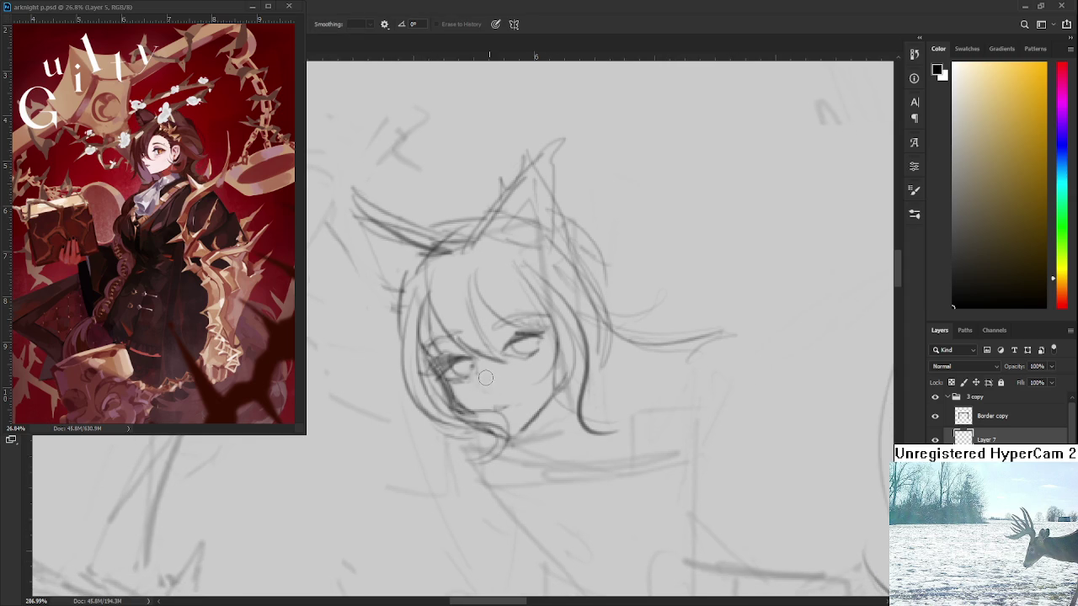
{"action": "key", "text": "b"}
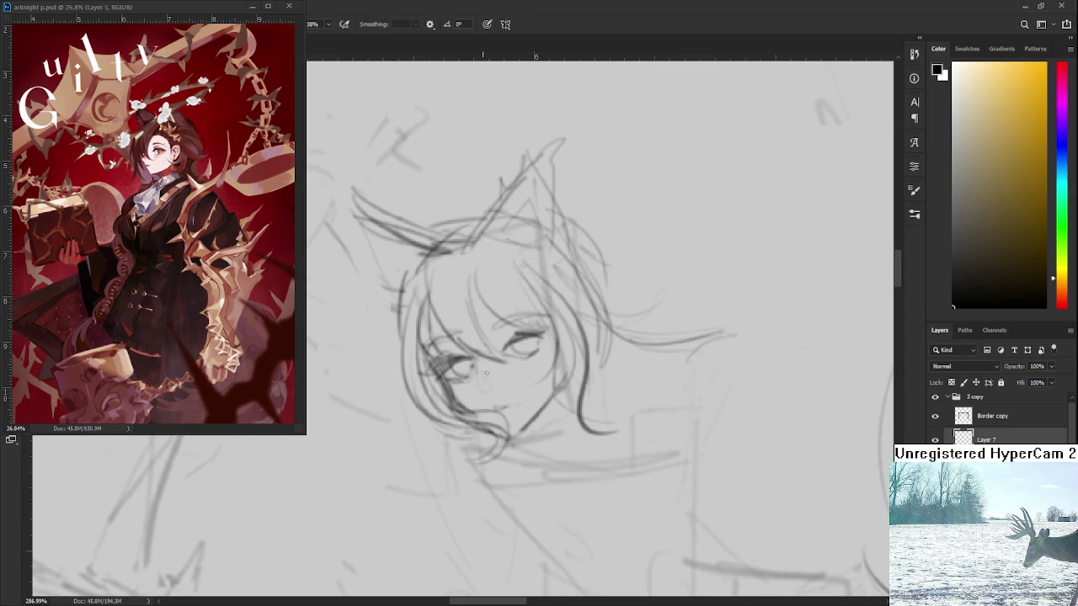
{"action": "key", "text": "e"}
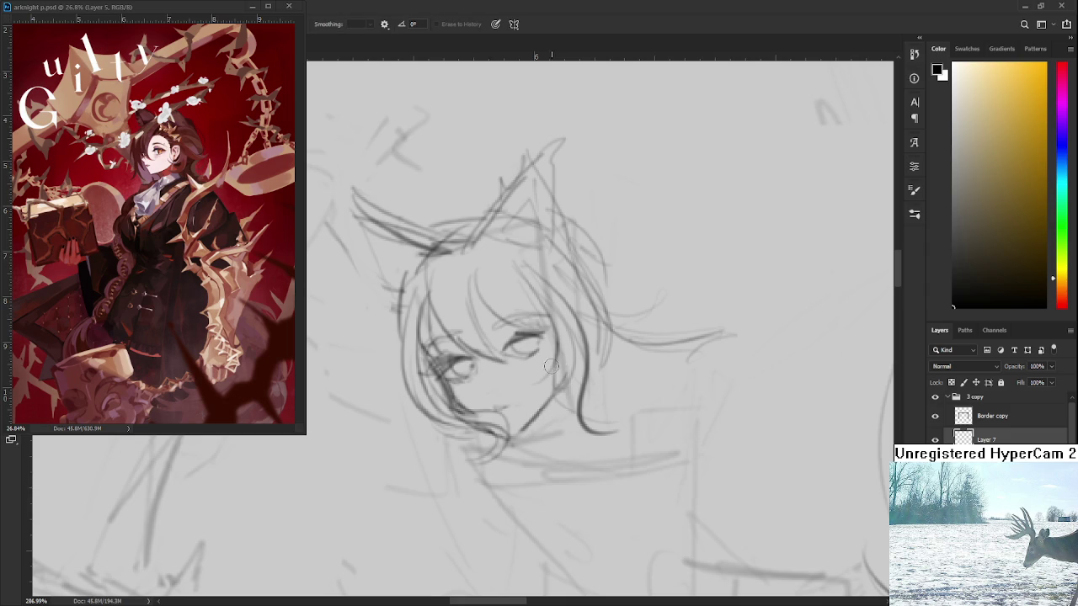
{"action": "scroll", "coordinate": [553, 362], "scroll_direction": "down", "scroll_amount": 1}
{"action": "scroll", "coordinate": [553, 354], "scroll_direction": "down", "scroll_amount": 3}
{"action": "scroll", "coordinate": [553, 340], "scroll_direction": "up", "scroll_amount": 3}
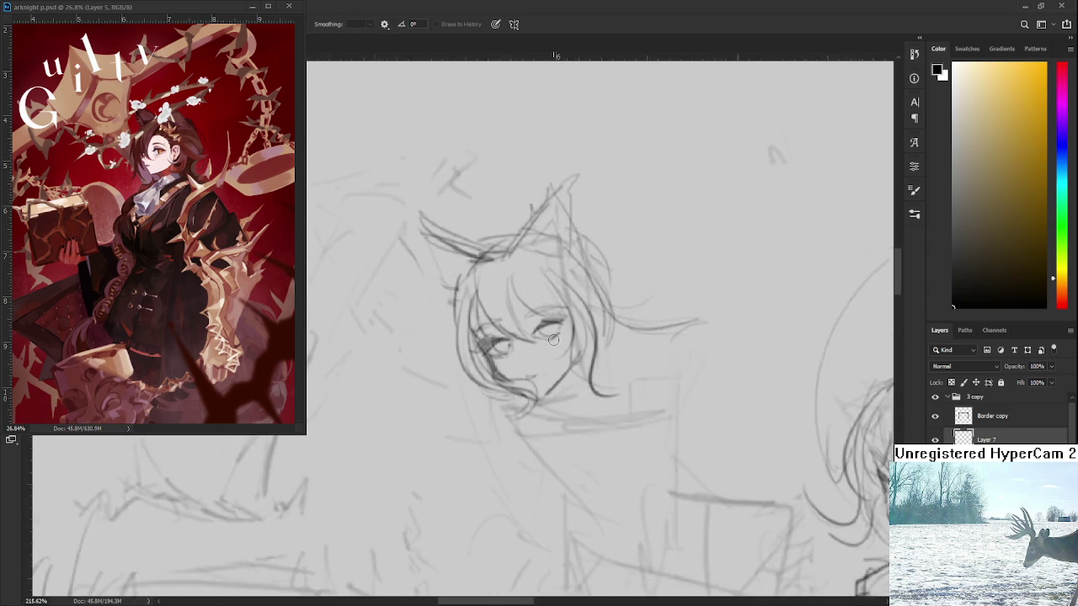
{"action": "scroll", "coordinate": [554, 339], "scroll_direction": "up", "scroll_amount": 2}
{"action": "scroll", "coordinate": [553, 340], "scroll_direction": "up", "scroll_amount": 1}
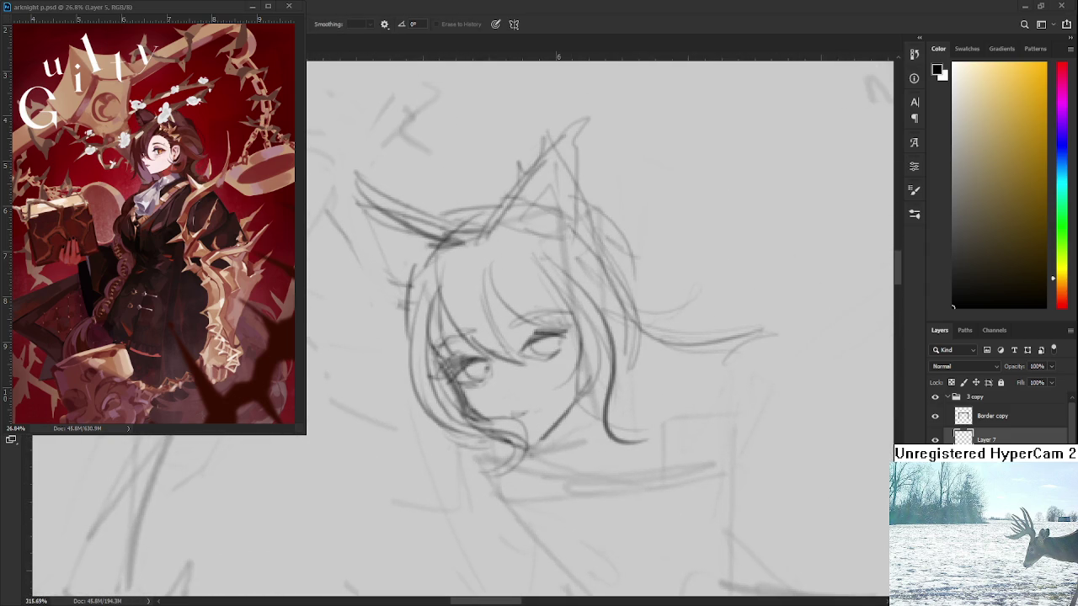
{"action": "scroll", "coordinate": [515, 341], "scroll_direction": "up", "scroll_amount": 2}
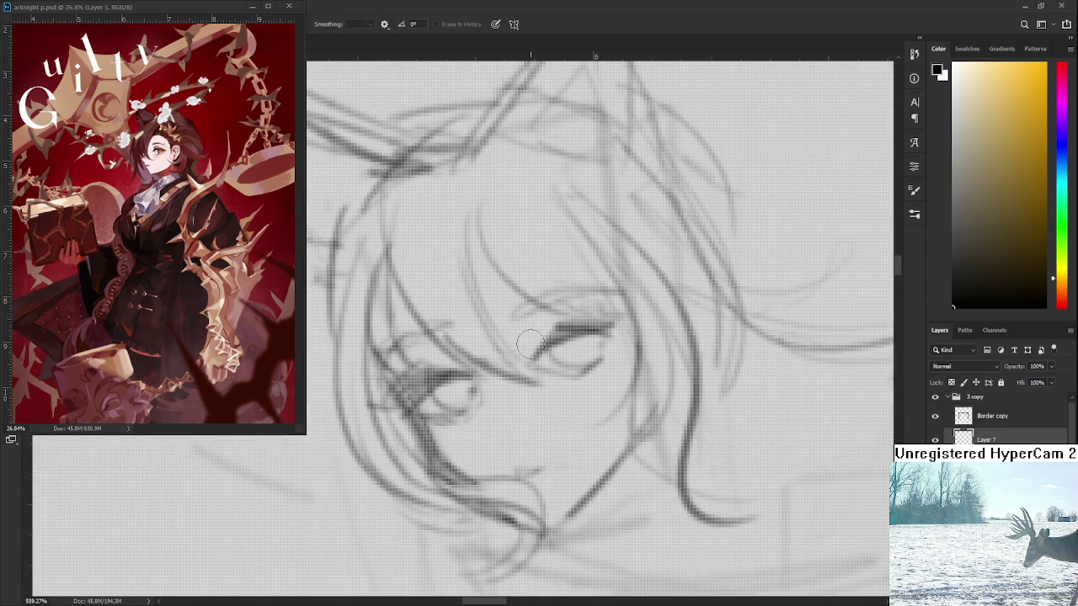
{"action": "scroll", "coordinate": [530, 343], "scroll_direction": "down", "scroll_amount": 3}
{"action": "left_click_drag", "start_coordinate": [516, 364], "coordinate": [477, 388]}
{"action": "key", "text": "ctrl+z"}
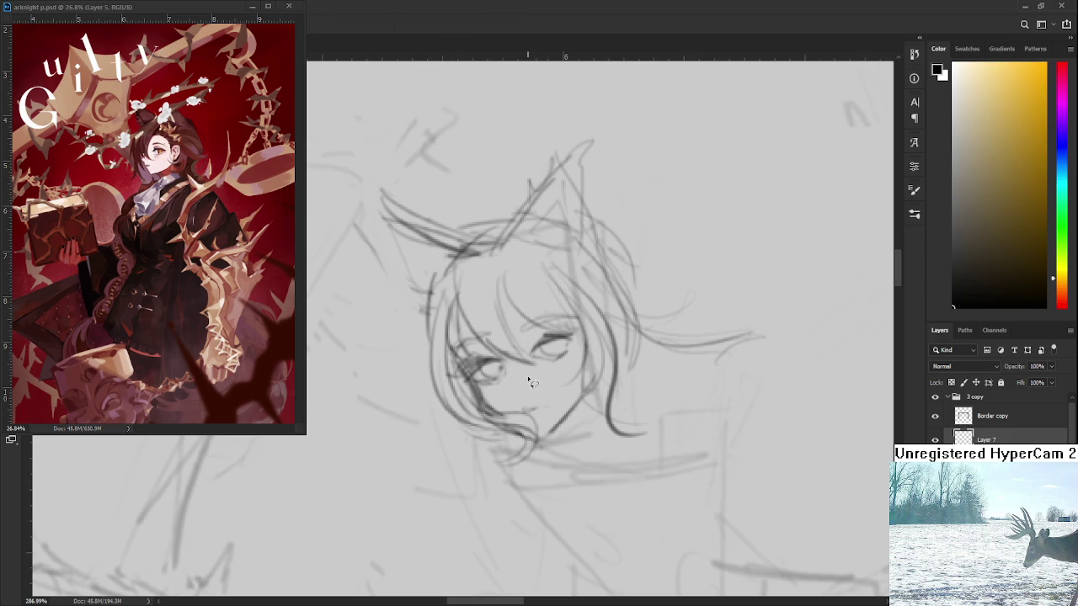
- Lasso the right eye and enlarge it slightly with Free Transform
{"action": "mouse_move", "coordinate": [562, 372]}
{"action": "left_mouse_down"}
{"action": "mouse_move", "coordinate": [580, 341]}
{"action": "mouse_move", "coordinate": [583, 374]}
{"action": "left_mouse_up"}
{"action": "key", "text": "ctrl+t"}
{"action": "key", "text": "Return"}
{"action": "key", "text": "e"}
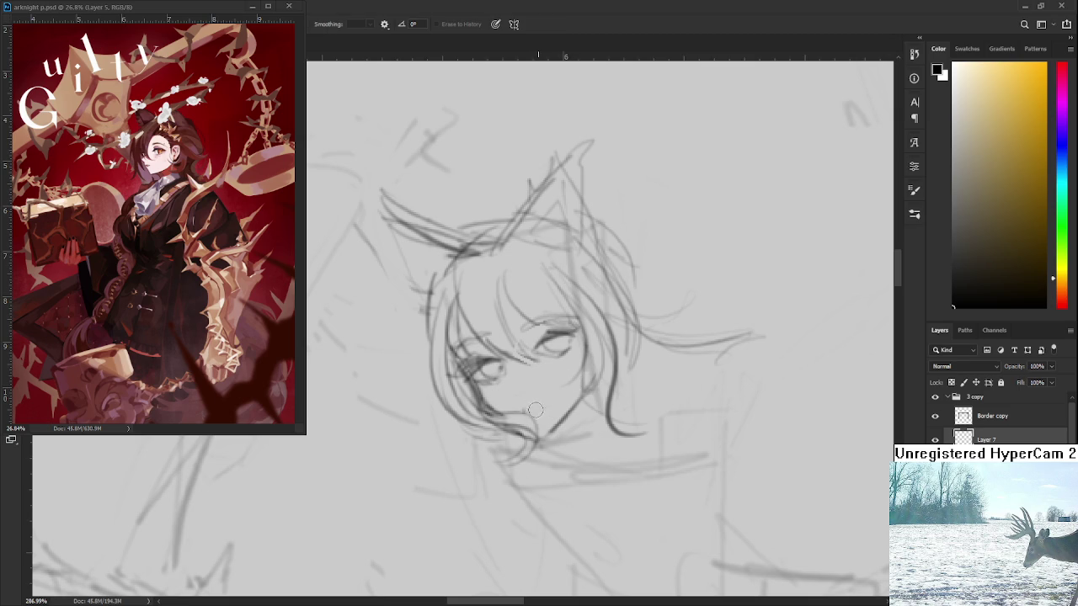
{"action": "key", "text": "b"}
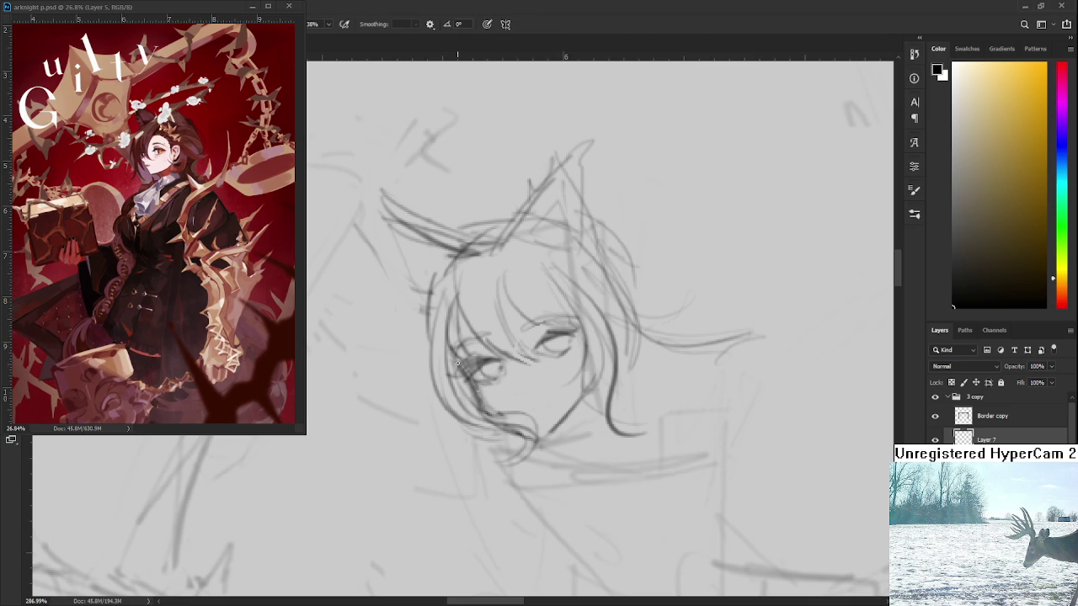
- Draw and rework a short line along the chin for a firmer jaw
{"action": "key", "text": "e"}
{"action": "key", "text": "b"}
{"action": "mouse_move", "coordinate": [489, 411]}
{"action": "left_mouse_down"}
{"action": "mouse_move", "coordinate": [551, 436]}
{"action": "mouse_move", "coordinate": [593, 396]}
{"action": "left_mouse_up"}
{"action": "key", "text": "e"}
{"action": "key", "text": "b"}
{"action": "key", "text": "e"}
{"action": "mouse_move", "coordinate": [557, 431]}
{"action": "left_mouse_down"}
{"action": "mouse_move", "coordinate": [590, 397]}
{"action": "mouse_move", "coordinate": [588, 413]}
{"action": "mouse_move", "coordinate": [580, 408]}
{"action": "left_mouse_up"}
{"action": "key", "text": "b"}
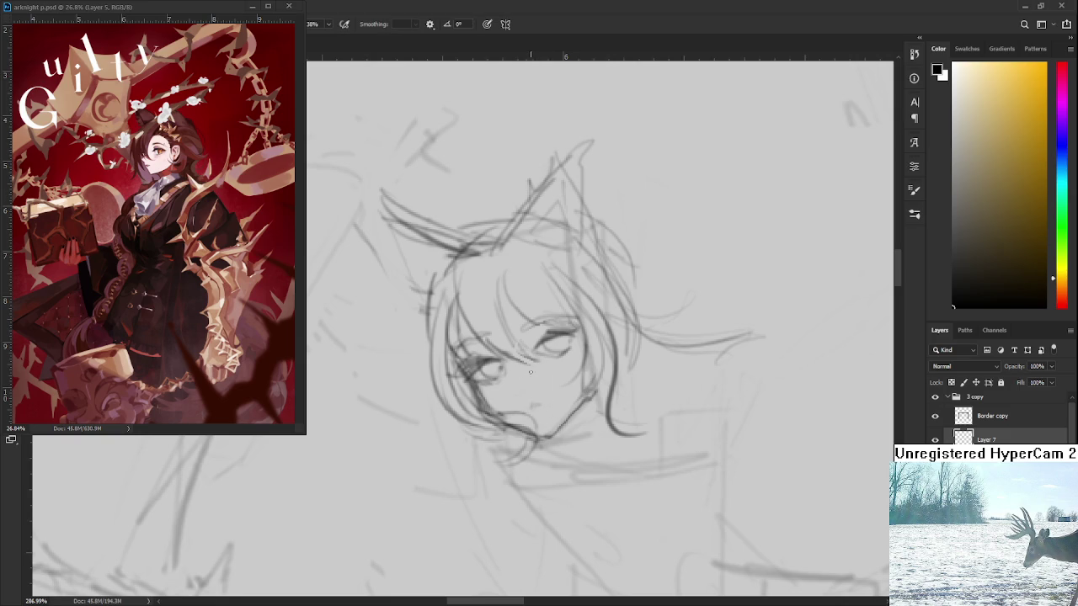
- Add the left cheek line and a small nose mark to the face
{"action": "left_click_drag", "start_coordinate": [456, 352], "coordinate": [484, 403]}
{"action": "left_click_drag", "start_coordinate": [516, 375], "coordinate": [521, 384]}
{"action": "scroll", "coordinate": [517, 379], "scroll_direction": "down", "scroll_amount": 5}
{"action": "scroll", "coordinate": [588, 362], "scroll_direction": "down", "scroll_amount": 1}
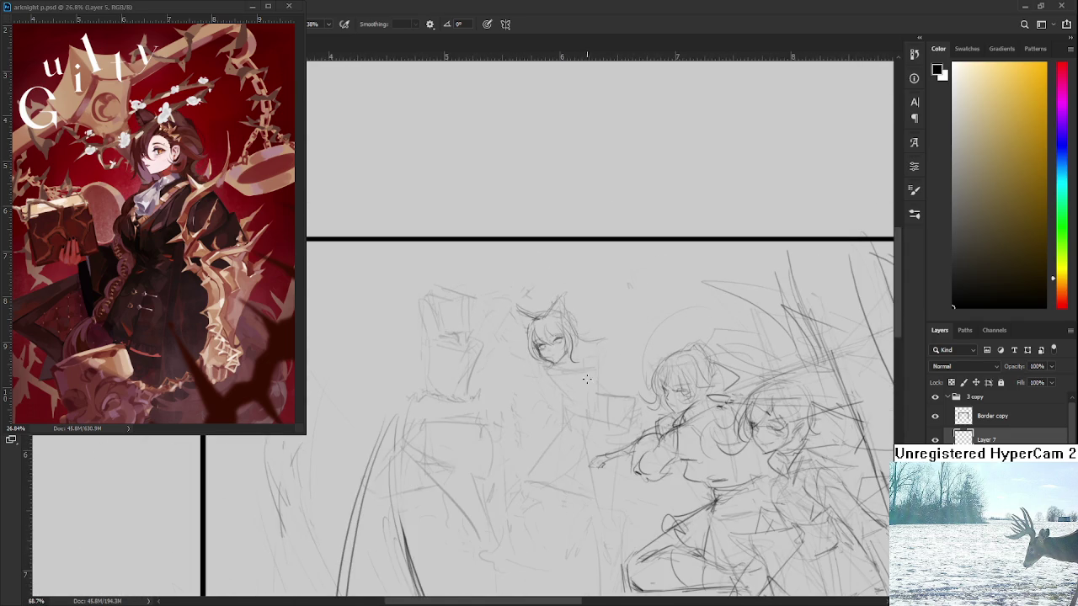
{"action": "scroll", "coordinate": [587, 381], "scroll_direction": "up", "scroll_amount": 1}
{"action": "scroll", "coordinate": [587, 380], "scroll_direction": "up", "scroll_amount": 1}
{"action": "scroll", "coordinate": [587, 381], "scroll_direction": "up", "scroll_amount": 1}
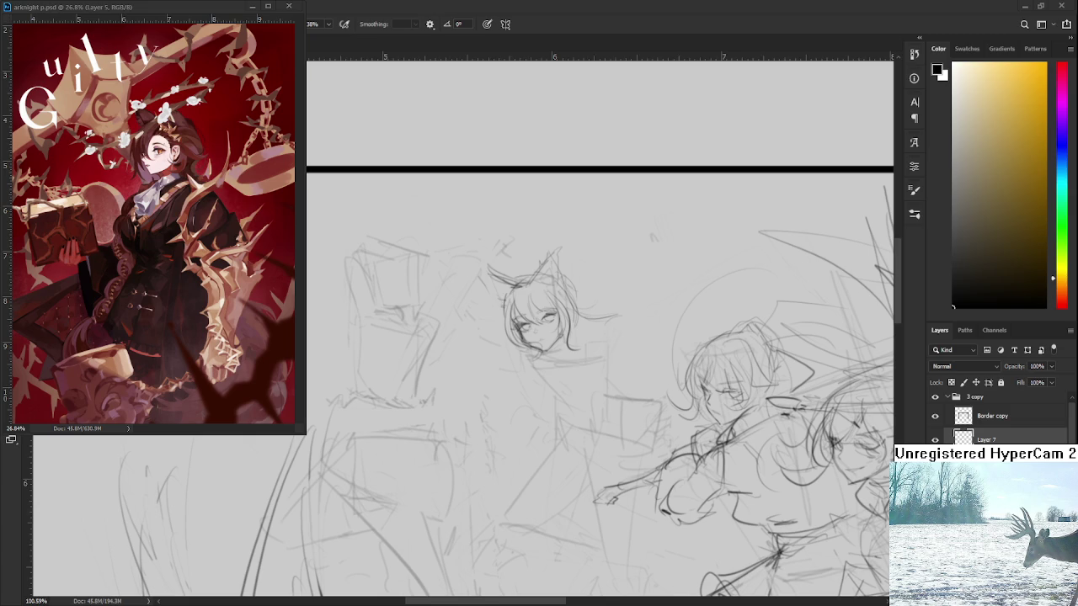
{"action": "left_click_drag", "start_coordinate": [518, 327], "coordinate": [504, 297]}
- Zoom in and pan to bring the top edge of the panel into view
{"action": "scroll", "coordinate": [504, 295], "scroll_direction": "up", "scroll_amount": 2}
{"action": "scroll", "coordinate": [493, 337], "scroll_direction": "up", "scroll_amount": 2}
{"action": "scroll", "coordinate": [450, 354], "scroll_direction": "up", "scroll_amount": 2}
{"action": "left_click_drag", "start_coordinate": [436, 326], "coordinate": [452, 406]}
{"action": "key", "text": "e"}
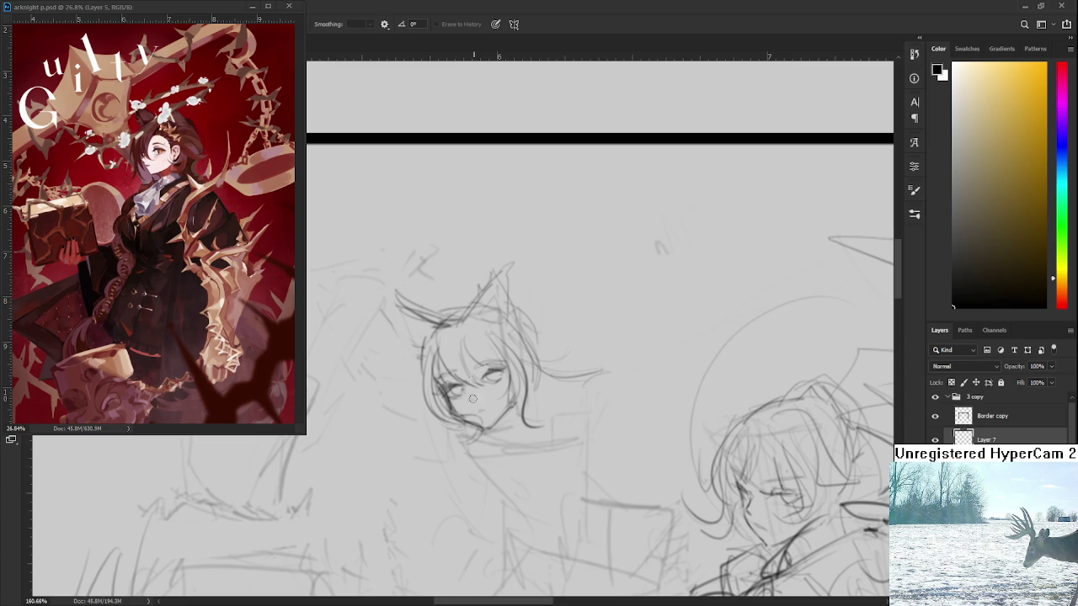
{"action": "key", "text": "b"}
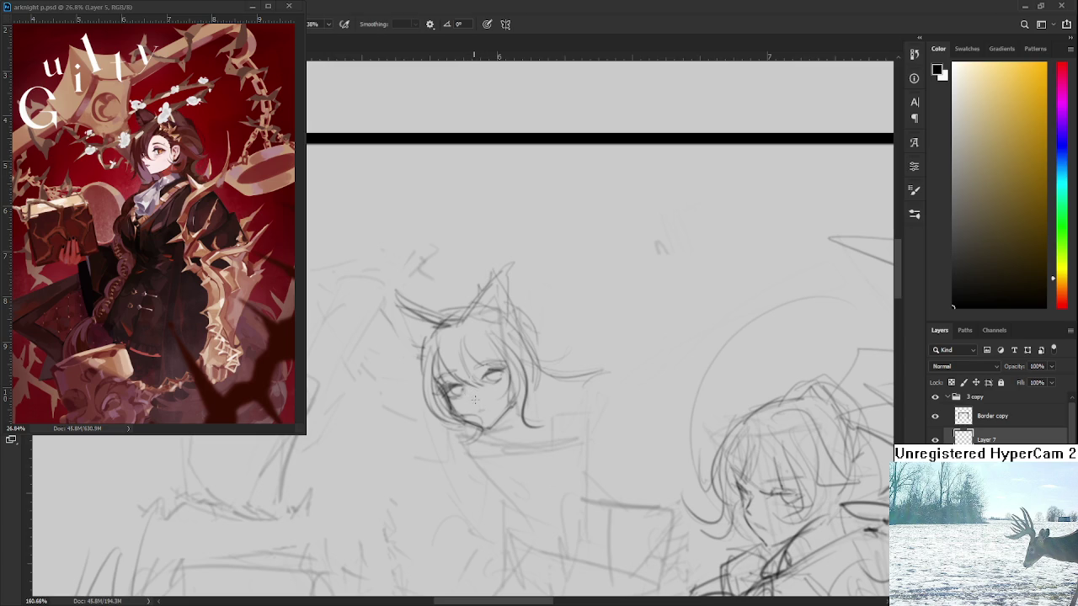
- Zoom in on the face and darken the strokes around the left eye and lashes
{"action": "scroll", "coordinate": [519, 379], "scroll_direction": "down", "scroll_amount": 2}
{"action": "scroll", "coordinate": [519, 379], "scroll_direction": "down", "scroll_amount": 2}
{"action": "scroll", "coordinate": [514, 383], "scroll_direction": "up", "scroll_amount": 3}
{"action": "scroll", "coordinate": [506, 386], "scroll_direction": "up", "scroll_amount": 2}
{"action": "scroll", "coordinate": [507, 387], "scroll_direction": "up", "scroll_amount": 2}
{"action": "scroll", "coordinate": [506, 387], "scroll_direction": "up", "scroll_amount": 2}
{"action": "key", "text": "e"}
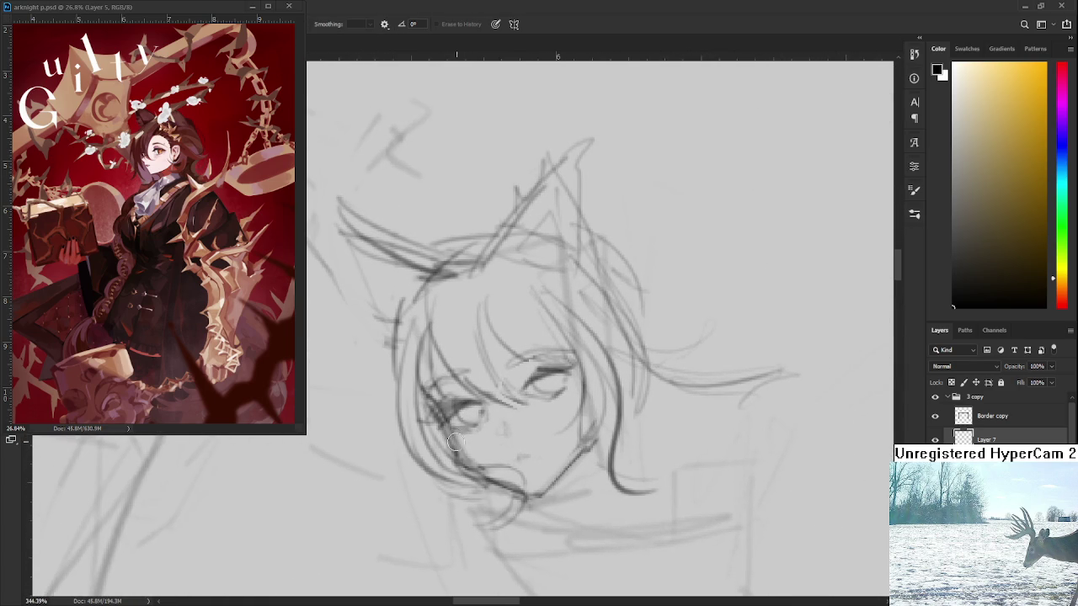
{"action": "key", "text": "b"}
{"action": "mouse_move", "coordinate": [435, 416]}
{"action": "left_mouse_down"}
{"action": "mouse_move", "coordinate": [459, 409]}
{"action": "mouse_move", "coordinate": [471, 446]}
{"action": "left_mouse_up"}
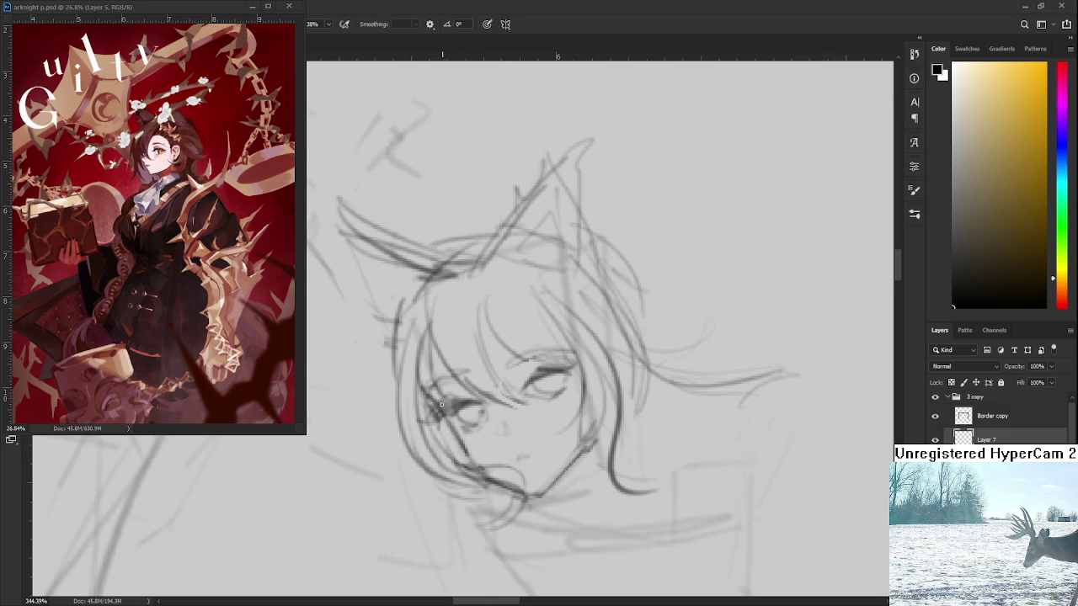
- Rework the left eye strokes, undoing the last stray mark
{"action": "left_click_drag", "start_coordinate": [446, 463], "coordinate": [457, 434]}
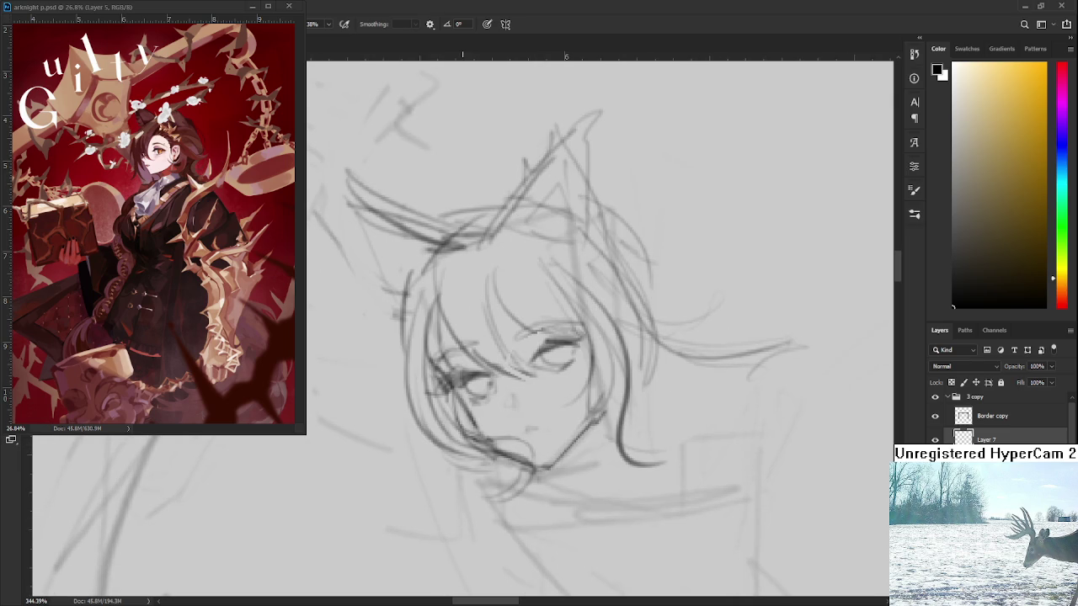
{"action": "scroll", "coordinate": [463, 362], "scroll_direction": "down", "scroll_amount": 5}
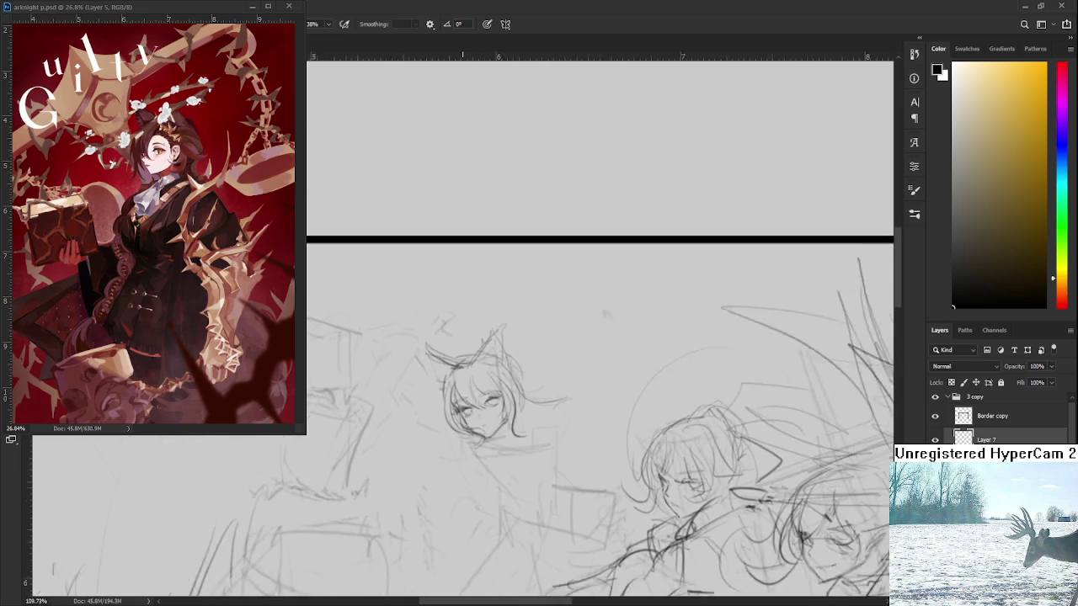
{"action": "scroll", "coordinate": [462, 403], "scroll_direction": "up", "scroll_amount": 2}
{"action": "mouse_move", "coordinate": [478, 401]}
{"action": "left_mouse_down"}
{"action": "mouse_move", "coordinate": [446, 400]}
{"action": "mouse_move", "coordinate": [470, 444]}
{"action": "left_mouse_up"}
{"action": "key", "text": "ctrl+z"}
- Redraw and darken the line along the left side of the face
{"action": "mouse_move", "coordinate": [444, 358]}
{"action": "left_mouse_down"}
{"action": "mouse_move", "coordinate": [448, 417]}
{"action": "mouse_move", "coordinate": [448, 359]}
{"action": "left_mouse_up"}
{"action": "key", "text": "b"}
{"action": "mouse_move", "coordinate": [460, 413]}
{"action": "left_mouse_down"}
{"action": "mouse_move", "coordinate": [448, 361]}
{"action": "mouse_move", "coordinate": [469, 401]}
{"action": "left_mouse_up"}
{"action": "key", "text": "e"}
{"action": "key", "text": "b"}
{"action": "left_click_drag", "start_coordinate": [446, 360], "coordinate": [477, 402]}
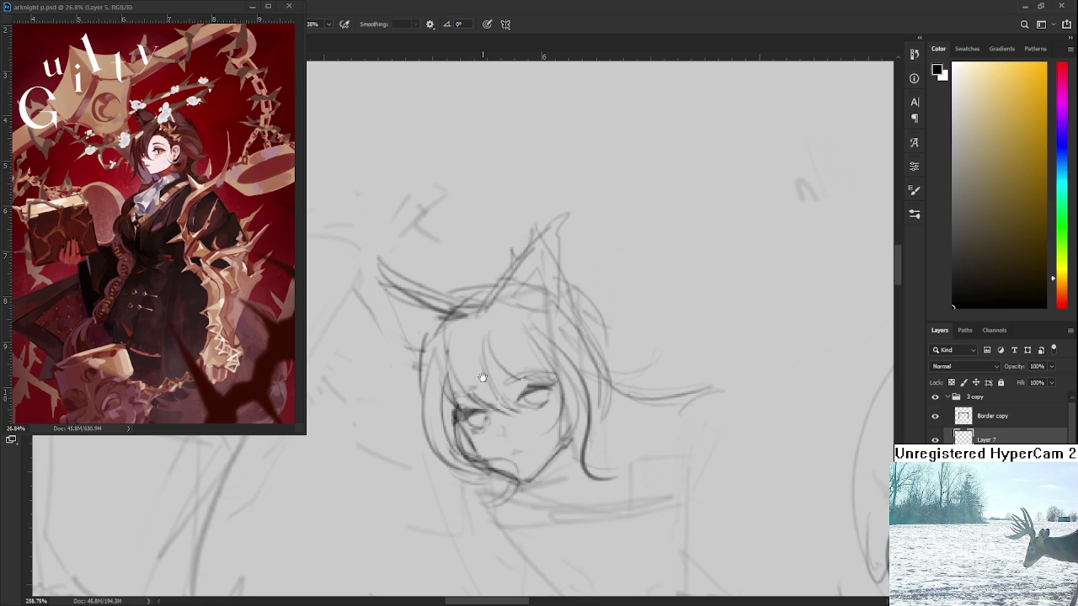
- Sketch a hair line left of the face and redraw the left cat ear more steeply
{"action": "left_click_drag", "start_coordinate": [486, 383], "coordinate": [493, 398]}
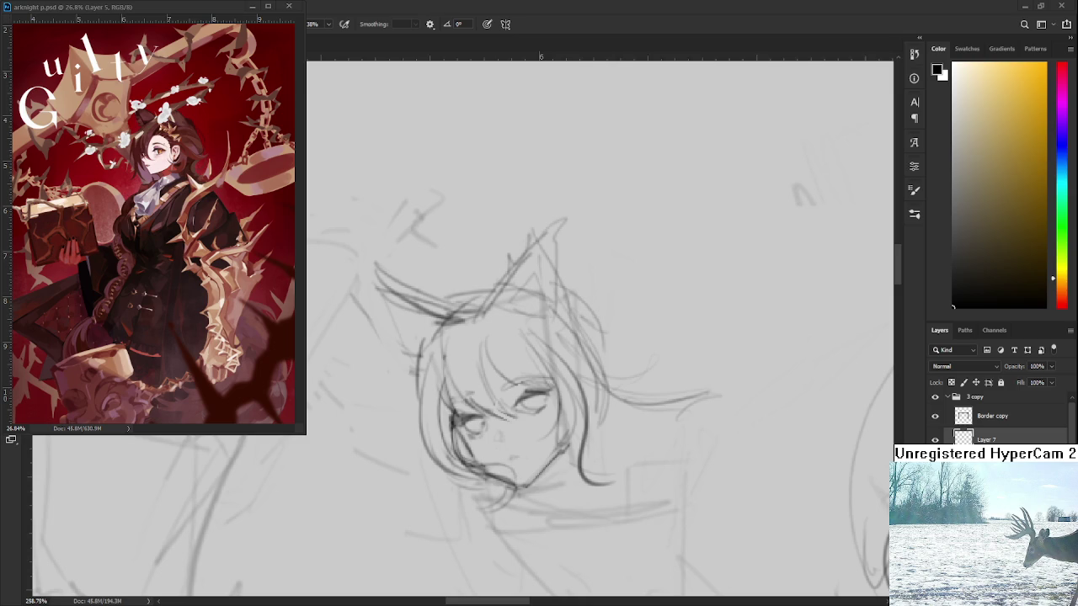
{"action": "left_click_drag", "start_coordinate": [536, 406], "coordinate": [552, 402]}
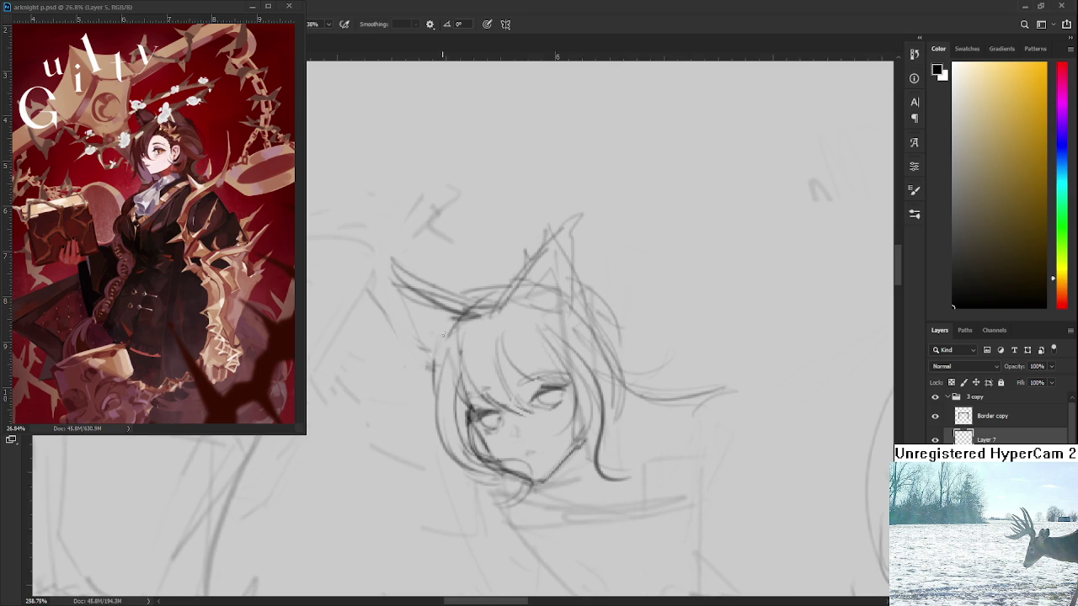
{"action": "left_click_drag", "start_coordinate": [457, 322], "coordinate": [437, 351]}
{"action": "left_click_drag", "start_coordinate": [400, 290], "coordinate": [441, 333]}
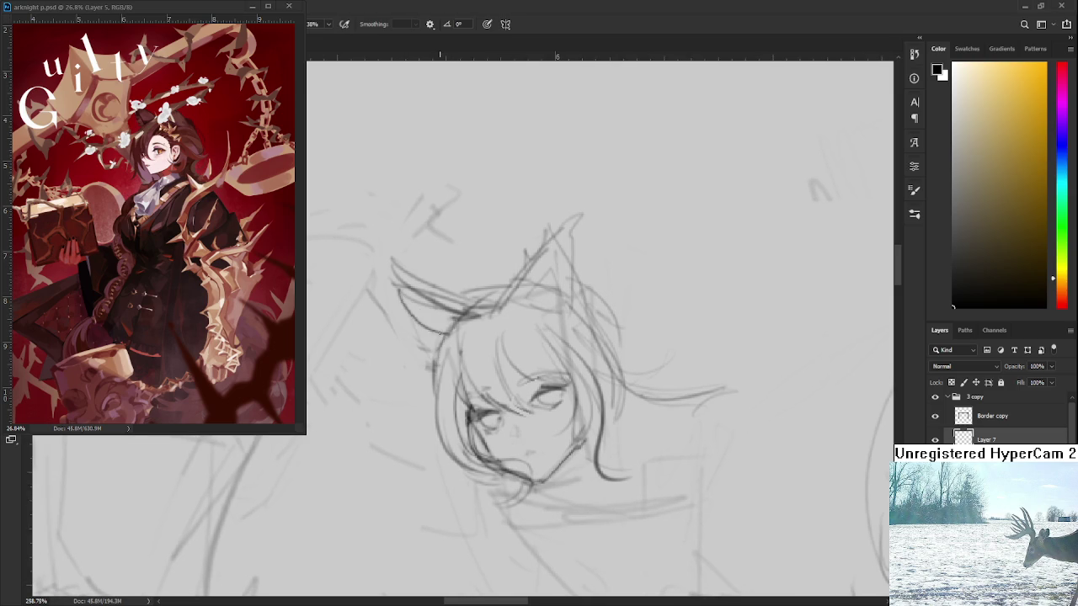
{"action": "key", "text": "ctrl+z"}
{"action": "left_click_drag", "start_coordinate": [402, 296], "coordinate": [430, 357]}
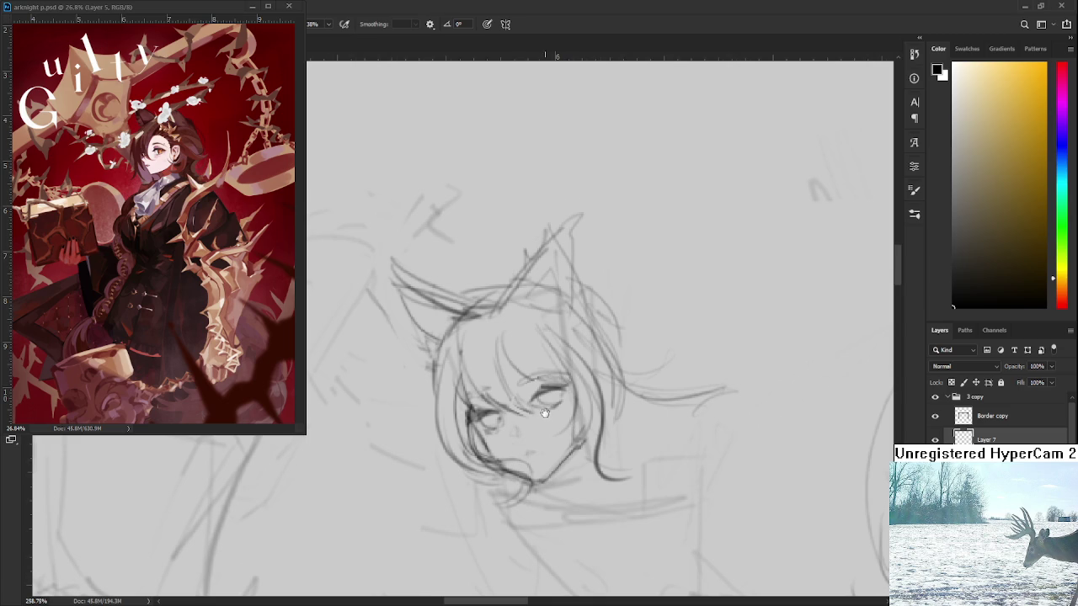
- Add darker strokes around, under and along the top of the left eye
{"action": "left_click_drag", "start_coordinate": [542, 426], "coordinate": [514, 376]}
{"action": "key", "text": "e"}
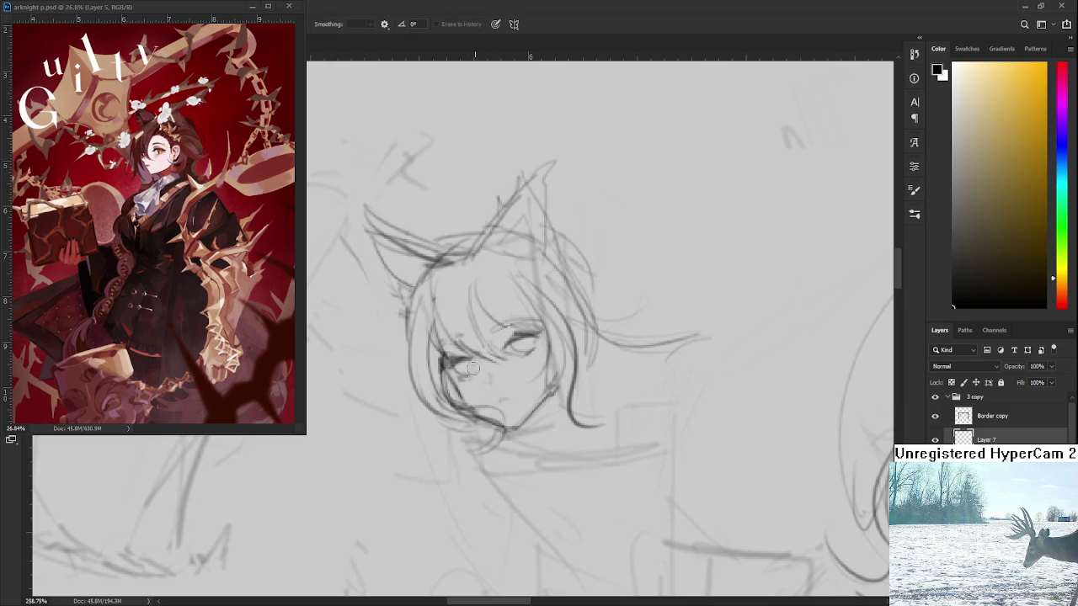
{"action": "key", "text": "b"}
{"action": "left_click_drag", "start_coordinate": [461, 371], "coordinate": [479, 354]}
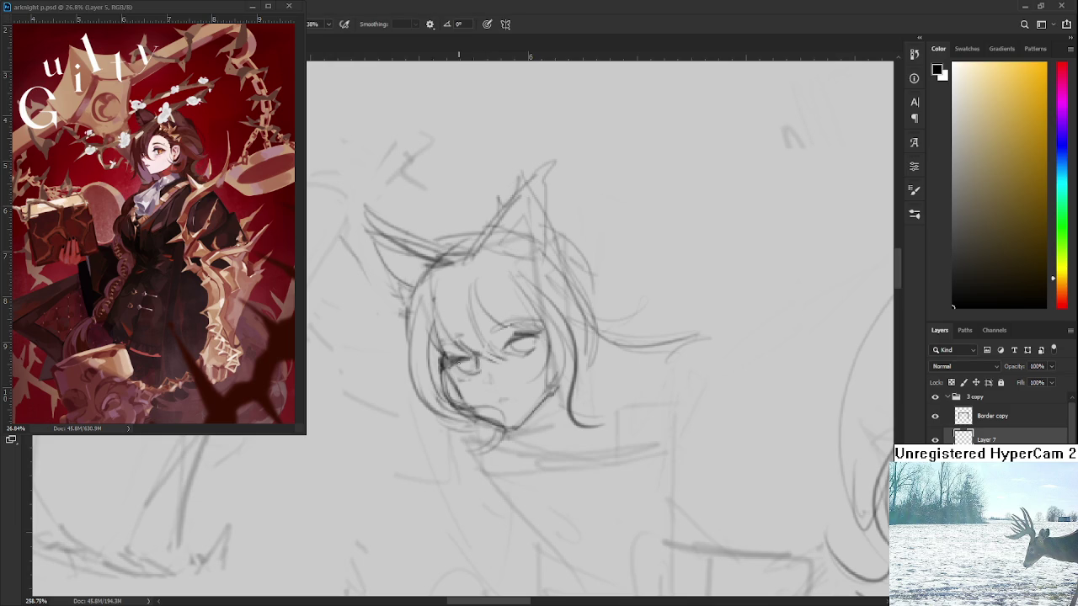
{"action": "key", "text": "e"}
{"action": "key", "text": "b"}
{"action": "left_click_drag", "start_coordinate": [464, 379], "coordinate": [478, 373]}
{"action": "left_click_drag", "start_coordinate": [475, 360], "coordinate": [460, 356]}
{"action": "mouse_move", "coordinate": [474, 349]}
{"action": "left_mouse_down"}
{"action": "mouse_move", "coordinate": [460, 354]}
{"action": "mouse_move", "coordinate": [529, 329]}
{"action": "left_mouse_up"}
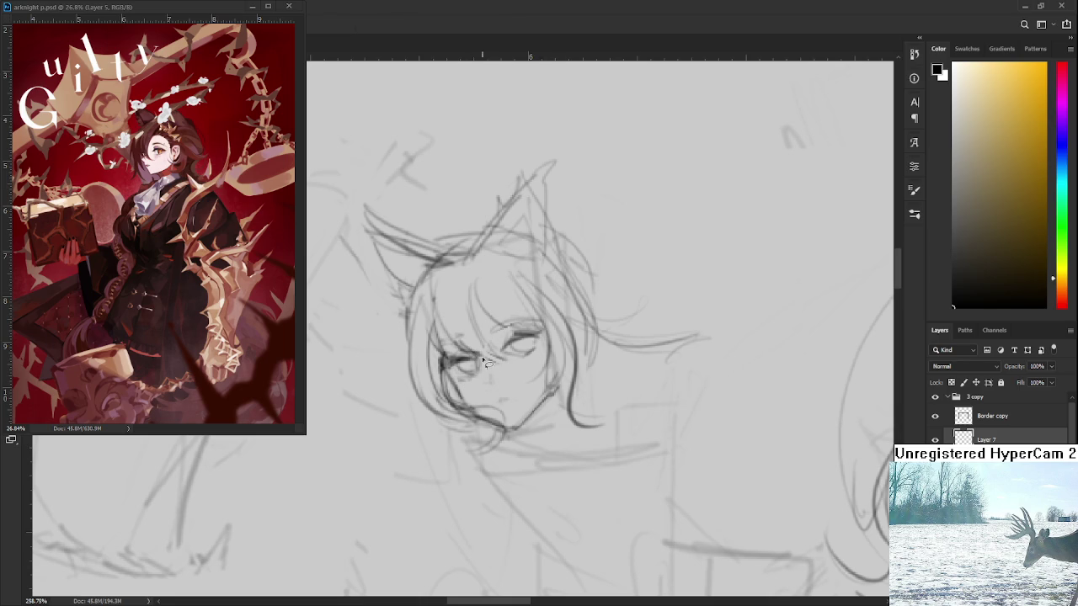
- Nudge the left eye slightly down-left and erase stray strokes around it
{"action": "key", "text": "ctrl+t"}
{"action": "left_click_drag", "start_coordinate": [493, 367], "coordinate": [491, 368]}
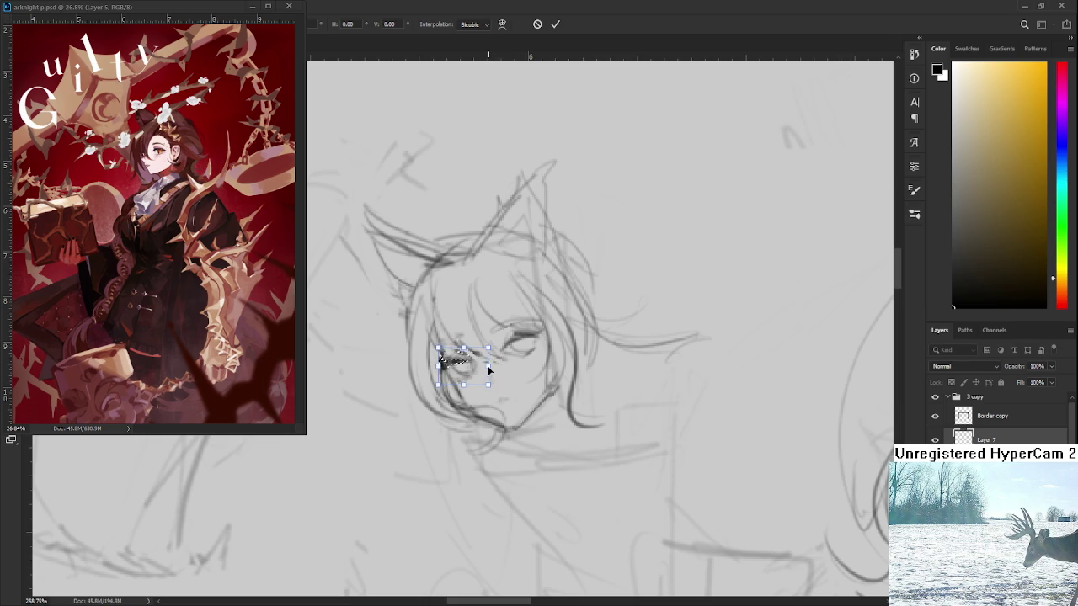
{"action": "key", "text": "Return"}
{"action": "key", "text": "e"}
{"action": "mouse_move", "coordinate": [450, 350]}
{"action": "left_mouse_down"}
{"action": "mouse_move", "coordinate": [476, 341]}
{"action": "mouse_move", "coordinate": [489, 354]}
{"action": "mouse_move", "coordinate": [462, 351]}
{"action": "left_mouse_up"}
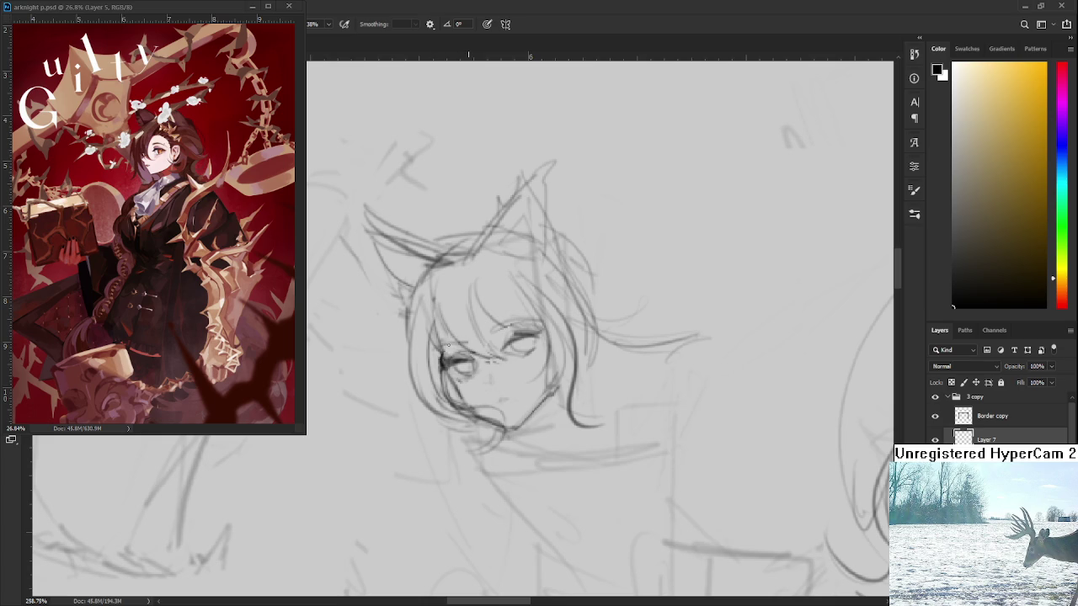
- Sketch the nose on the cat-eared girl's face
{"action": "left_click_drag", "start_coordinate": [565, 336], "coordinate": [524, 349]}
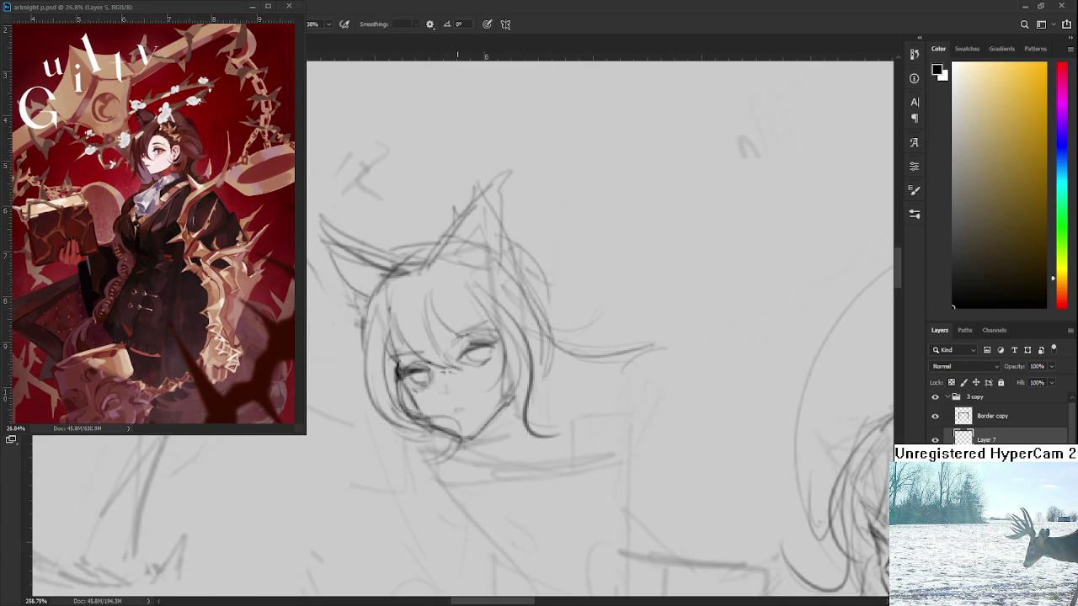
{"action": "scroll", "coordinate": [454, 388], "scroll_direction": "down", "scroll_amount": 1}
{"action": "key", "text": "b"}
{"action": "left_click_drag", "start_coordinate": [441, 377], "coordinate": [446, 383]}
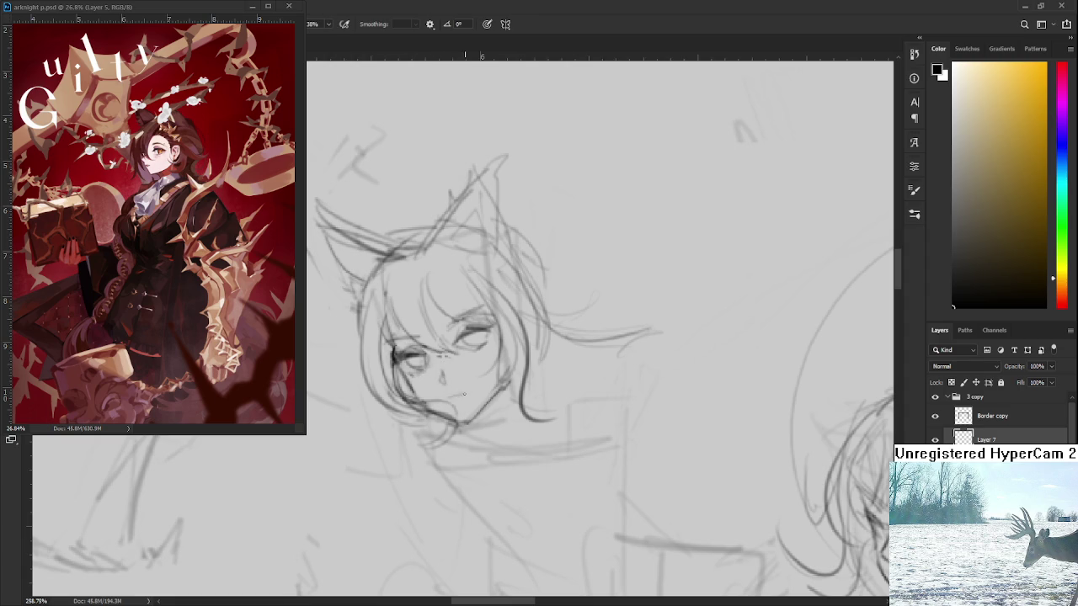
- Zoom out and place the whole head sketch in a free-transform box
{"action": "scroll", "coordinate": [444, 401], "scroll_direction": "down", "scroll_amount": 1}
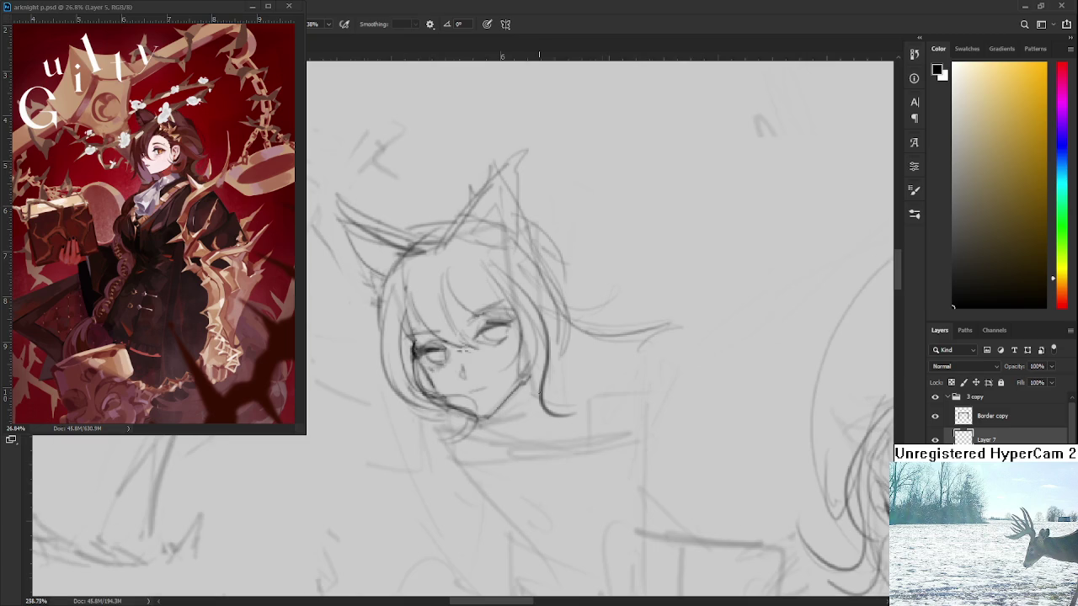
{"action": "scroll", "coordinate": [561, 413], "scroll_direction": "down", "scroll_amount": 4}
{"action": "scroll", "coordinate": [561, 413], "scroll_direction": "up", "scroll_amount": 1}
{"action": "scroll", "coordinate": [561, 413], "scroll_direction": "down", "scroll_amount": 1}
{"action": "scroll", "coordinate": [561, 412], "scroll_direction": "down", "scroll_amount": 1}
{"action": "scroll", "coordinate": [523, 357], "scroll_direction": "up", "scroll_amount": 1}
{"action": "scroll", "coordinate": [523, 357], "scroll_direction": "up", "scroll_amount": 1}
{"action": "scroll", "coordinate": [506, 337], "scroll_direction": "up", "scroll_amount": 1}
{"action": "scroll", "coordinate": [471, 316], "scroll_direction": "up", "scroll_amount": 2}
{"action": "key", "text": "ctrl+t"}
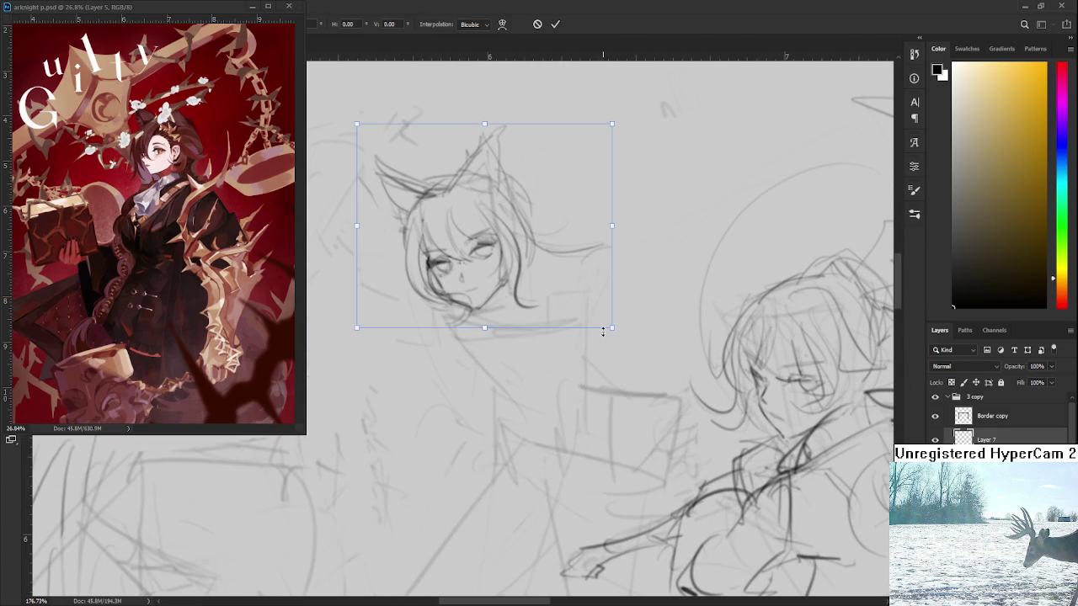
- Scale the head sketch down slightly and proportionally, then commit
{"action": "left_click_drag", "start_coordinate": [612, 327], "coordinate": [601, 320]}
{"action": "left_click_drag", "start_coordinate": [556, 290], "coordinate": [579, 310]}
{"action": "key", "text": "Return"}
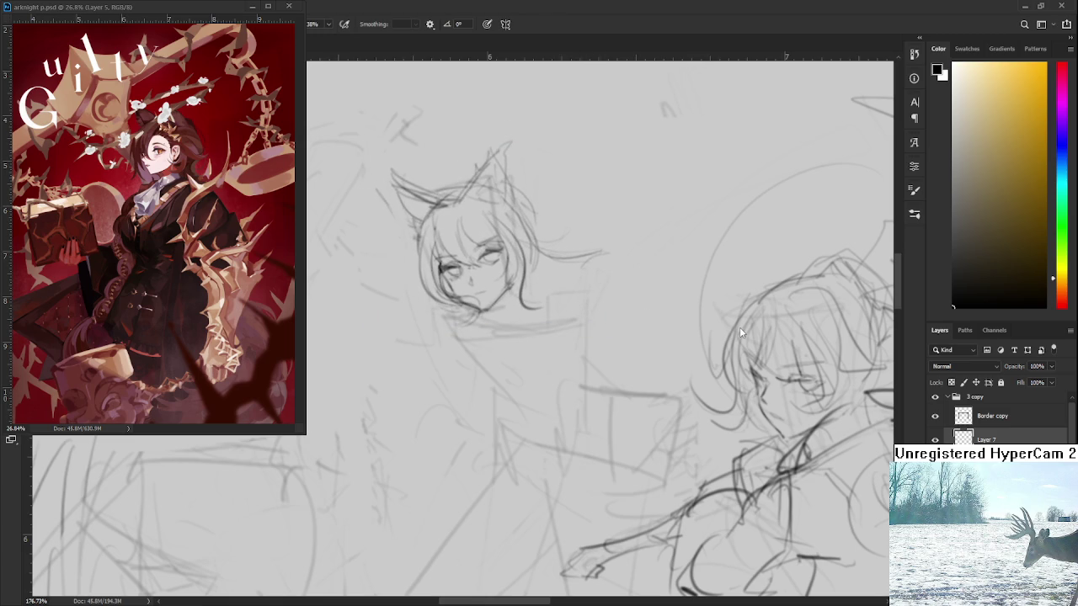
- Try redrawing the chin, right jaw and V-shaped collar line, undoing each attempt
{"action": "mouse_move", "coordinate": [462, 315]}
{"action": "left_mouse_down"}
{"action": "mouse_move", "coordinate": [447, 337]}
{"action": "mouse_move", "coordinate": [457, 354]}
{"action": "mouse_move", "coordinate": [554, 327]}
{"action": "left_mouse_up"}
{"action": "key", "text": "ctrl+z"}
{"action": "scroll", "coordinate": [529, 320], "scroll_direction": "up", "scroll_amount": 2}
{"action": "left_click_drag", "start_coordinate": [520, 323], "coordinate": [496, 367]}
{"action": "key", "text": "ctrl+z"}
{"action": "mouse_move", "coordinate": [532, 318]}
{"action": "left_mouse_down"}
{"action": "mouse_move", "coordinate": [503, 378]}
{"action": "mouse_move", "coordinate": [520, 363]}
{"action": "left_mouse_up"}
{"action": "key", "text": "ctrl+z"}
- Try hair strokes beside the face, then sketch the neck and collar lines
{"action": "mouse_move", "coordinate": [539, 314]}
{"action": "left_mouse_down"}
{"action": "mouse_move", "coordinate": [523, 319]}
{"action": "mouse_move", "coordinate": [578, 312]}
{"action": "left_mouse_up"}
{"action": "key", "text": "ctrl+z"}
{"action": "mouse_move", "coordinate": [510, 330]}
{"action": "left_mouse_down"}
{"action": "mouse_move", "coordinate": [567, 318]}
{"action": "mouse_move", "coordinate": [556, 304]}
{"action": "mouse_move", "coordinate": [424, 341]}
{"action": "left_mouse_up"}
{"action": "key", "text": "ctrl+z"}
{"action": "key", "text": "ctrl+z"}
{"action": "key", "text": "ctrl+z"}
{"action": "left_click_drag", "start_coordinate": [458, 307], "coordinate": [426, 332]}
{"action": "left_click_drag", "start_coordinate": [480, 353], "coordinate": [423, 335]}
{"action": "key", "text": "ctrl+z"}
{"action": "left_click_drag", "start_coordinate": [484, 348], "coordinate": [499, 364]}
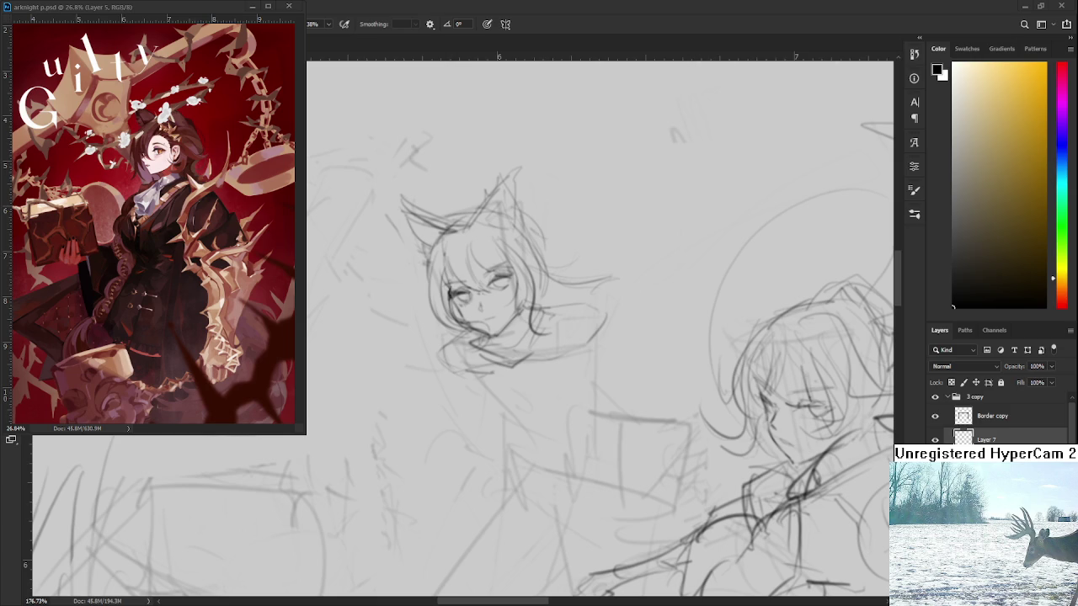
- Redraw the collar line right of the chin and retry strokes along the left of the neck
{"action": "mouse_move", "coordinate": [470, 368]}
{"action": "left_mouse_down"}
{"action": "mouse_move", "coordinate": [453, 321]}
{"action": "mouse_move", "coordinate": [464, 326]}
{"action": "left_mouse_up"}
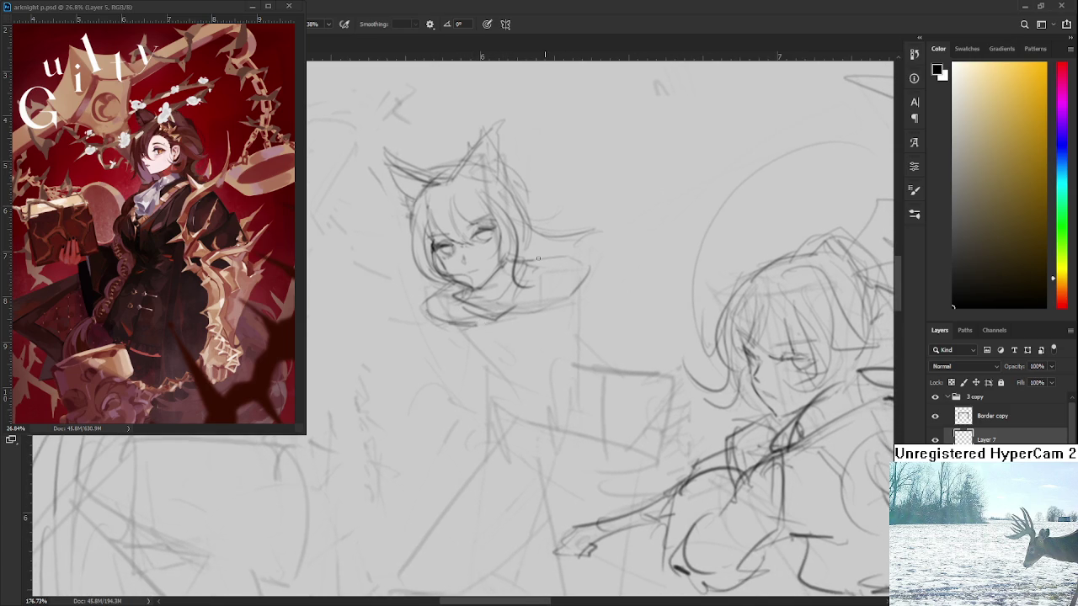
{"action": "left_click_drag", "start_coordinate": [523, 261], "coordinate": [588, 274]}
{"action": "left_click_drag", "start_coordinate": [489, 322], "coordinate": [478, 301]}
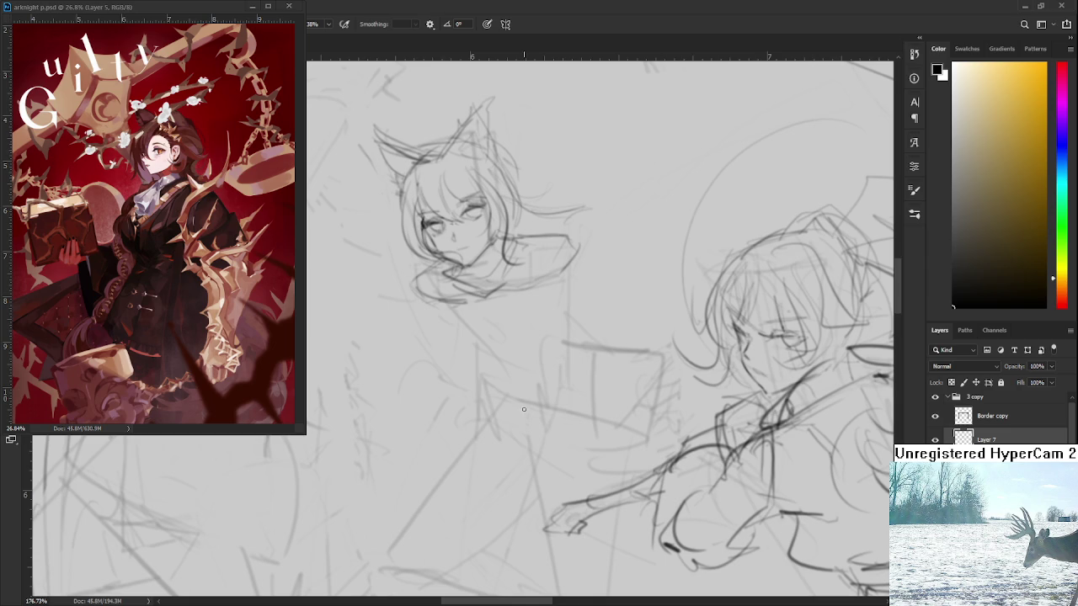
{"action": "scroll", "coordinate": [523, 410], "scroll_direction": "up", "scroll_amount": 2}
{"action": "mouse_move", "coordinate": [428, 308]}
{"action": "left_mouse_down"}
{"action": "mouse_move", "coordinate": [424, 334]}
{"action": "mouse_move", "coordinate": [466, 354]}
{"action": "left_mouse_up"}
{"action": "key", "text": "ctrl+z"}
{"action": "left_click_drag", "start_coordinate": [421, 324], "coordinate": [446, 354]}
{"action": "key", "text": "ctrl+z"}
{"action": "key", "text": "ctrl+z"}
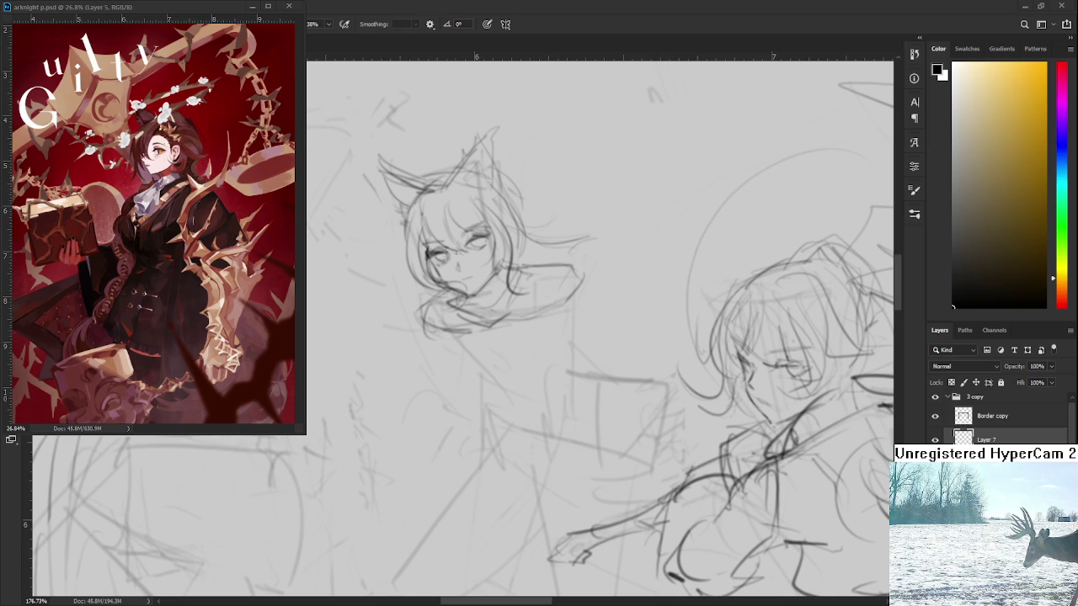
- Try diagonal shoulder lines under the chin, undoing each attempt
{"action": "mouse_move", "coordinate": [428, 347]}
{"action": "left_mouse_down"}
{"action": "mouse_move", "coordinate": [380, 363]}
{"action": "mouse_move", "coordinate": [402, 411]}
{"action": "left_mouse_up"}
{"action": "key", "text": "ctrl+z"}
{"action": "mouse_move", "coordinate": [373, 375]}
{"action": "left_mouse_down"}
{"action": "mouse_move", "coordinate": [406, 404]}
{"action": "mouse_move", "coordinate": [412, 451]}
{"action": "left_mouse_up"}
{"action": "key", "text": "ctrl+z"}
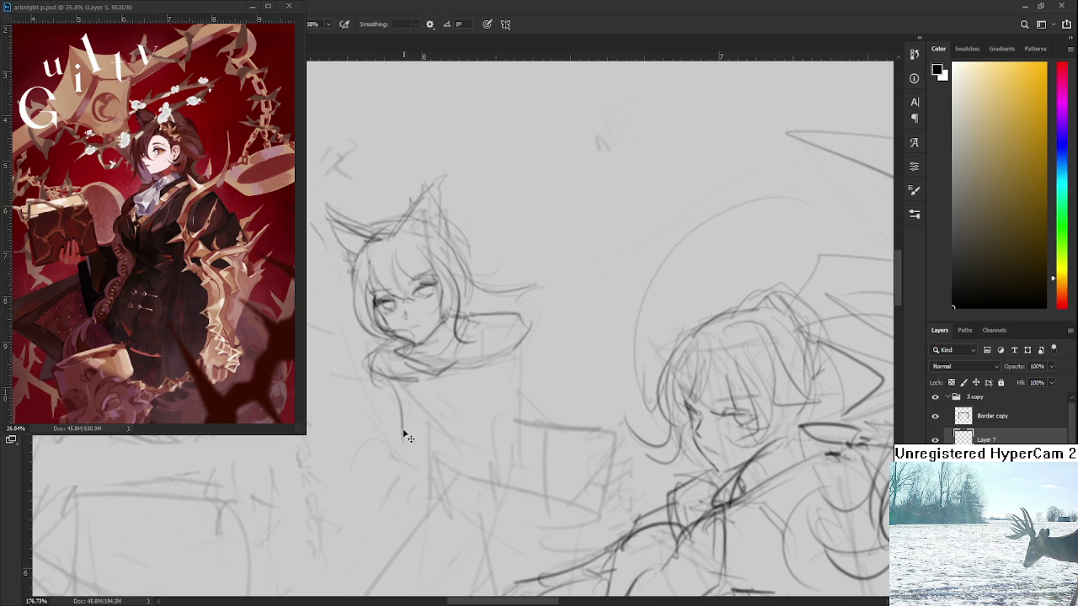
{"action": "key", "text": "ctrl+z"}
{"action": "mouse_move", "coordinate": [384, 380]}
{"action": "left_mouse_down"}
{"action": "mouse_move", "coordinate": [395, 408]}
{"action": "mouse_move", "coordinate": [437, 441]}
{"action": "left_mouse_up"}
{"action": "key", "text": "ctrl+z"}
- Sketch the right side of the neck and shoulder and the torso's left edge
{"action": "mouse_move", "coordinate": [515, 320]}
{"action": "left_mouse_down"}
{"action": "mouse_move", "coordinate": [511, 425]}
{"action": "mouse_move", "coordinate": [494, 442]}
{"action": "mouse_move", "coordinate": [512, 412]}
{"action": "mouse_move", "coordinate": [508, 421]}
{"action": "left_mouse_up"}
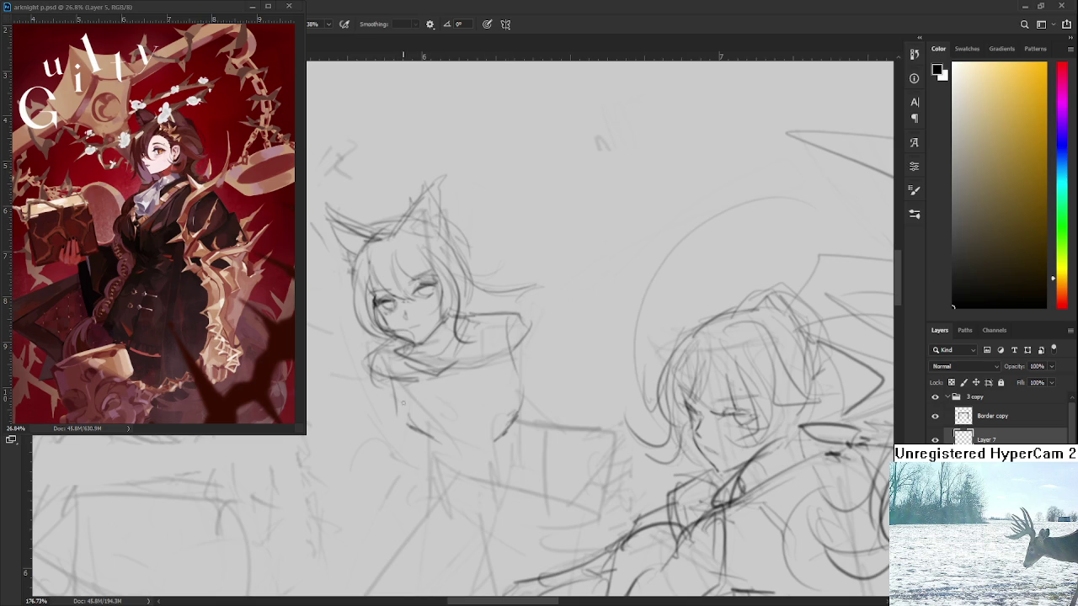
{"action": "left_click_drag", "start_coordinate": [395, 386], "coordinate": [393, 421]}
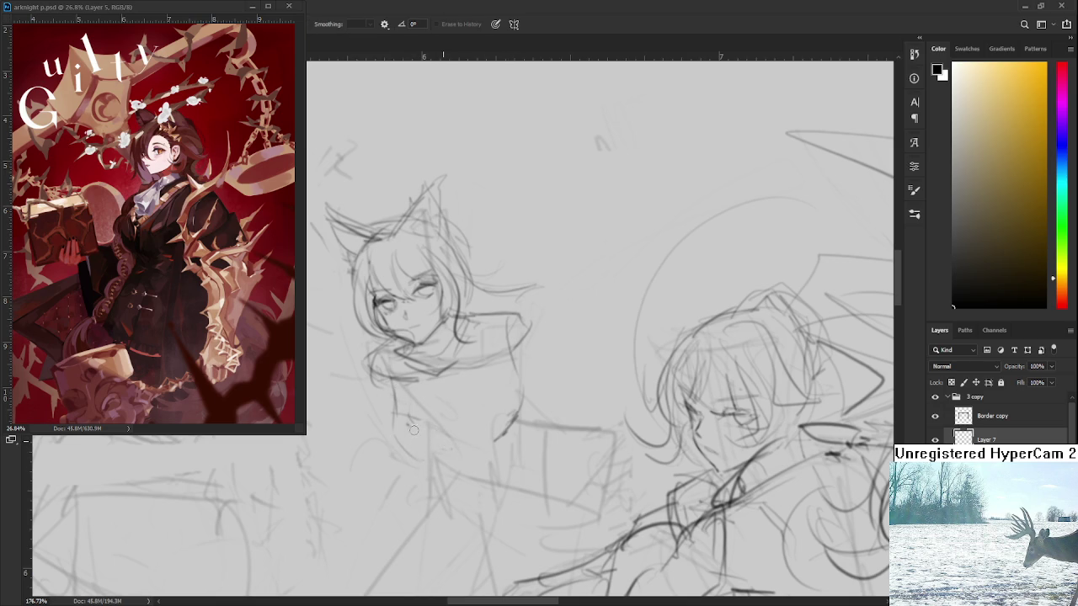
{"action": "left_click_drag", "start_coordinate": [409, 417], "coordinate": [432, 433]}
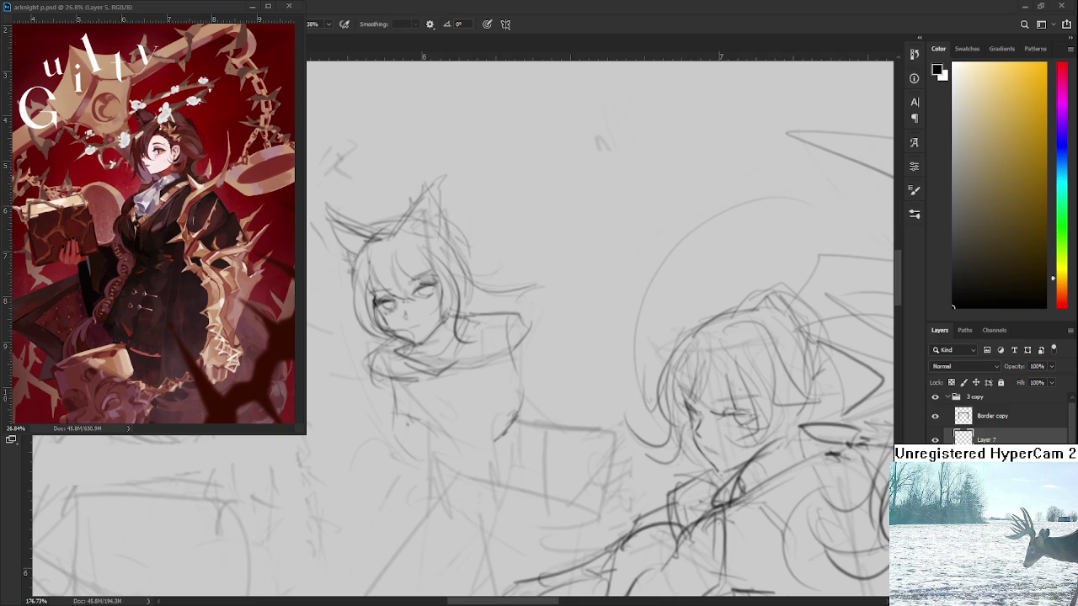
- Sketch short pencil strokes on the left figure's arm, hand and right torso edge
{"action": "scroll", "coordinate": [435, 353], "scroll_direction": "down", "scroll_amount": 3}
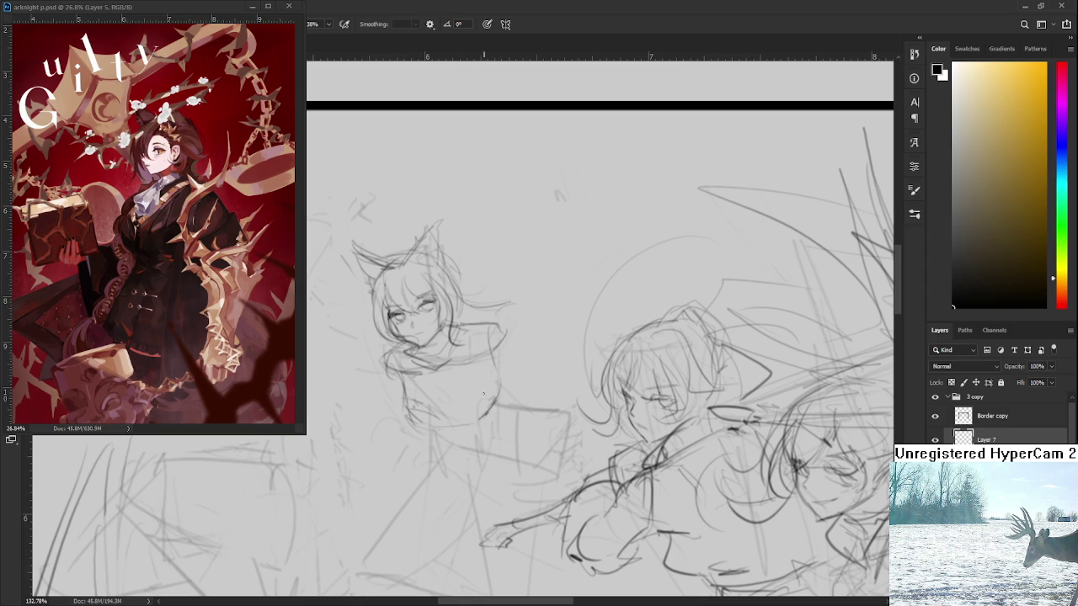
{"action": "mouse_move", "coordinate": [425, 414]}
{"action": "left_mouse_down"}
{"action": "mouse_move", "coordinate": [411, 404]}
{"action": "mouse_move", "coordinate": [442, 418]}
{"action": "left_mouse_up"}
{"action": "left_click_drag", "start_coordinate": [499, 383], "coordinate": [497, 395]}
{"action": "mouse_move", "coordinate": [494, 376]}
{"action": "left_mouse_down"}
{"action": "mouse_move", "coordinate": [484, 412]}
{"action": "mouse_move", "coordinate": [486, 349]}
{"action": "mouse_move", "coordinate": [495, 370]}
{"action": "mouse_move", "coordinate": [486, 410]}
{"action": "mouse_move", "coordinate": [499, 359]}
{"action": "left_mouse_up"}
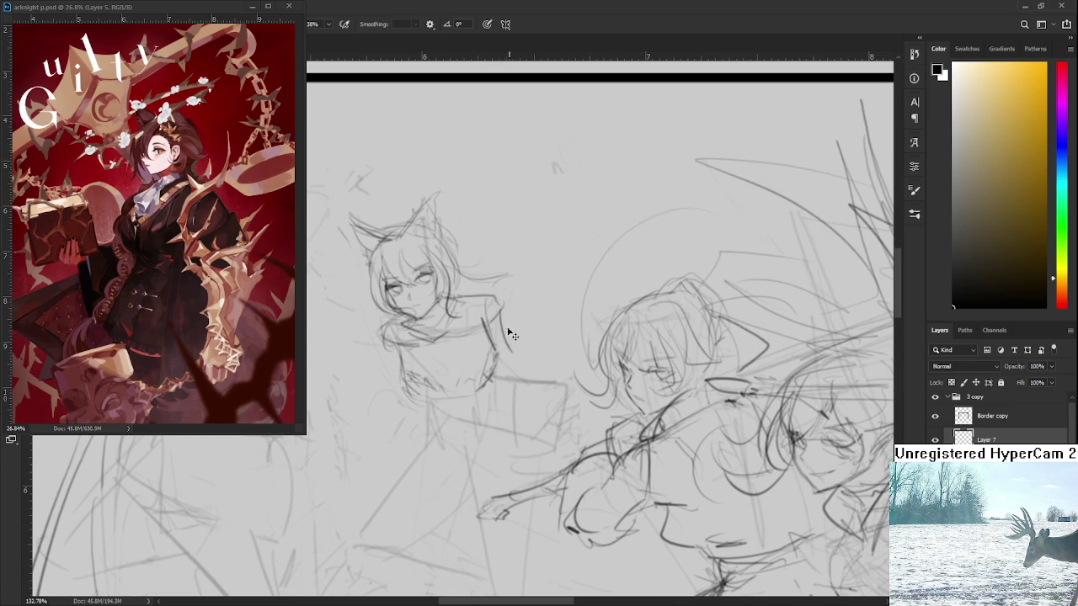
{"action": "scroll", "coordinate": [500, 341], "scroll_direction": "down", "scroll_amount": 1}
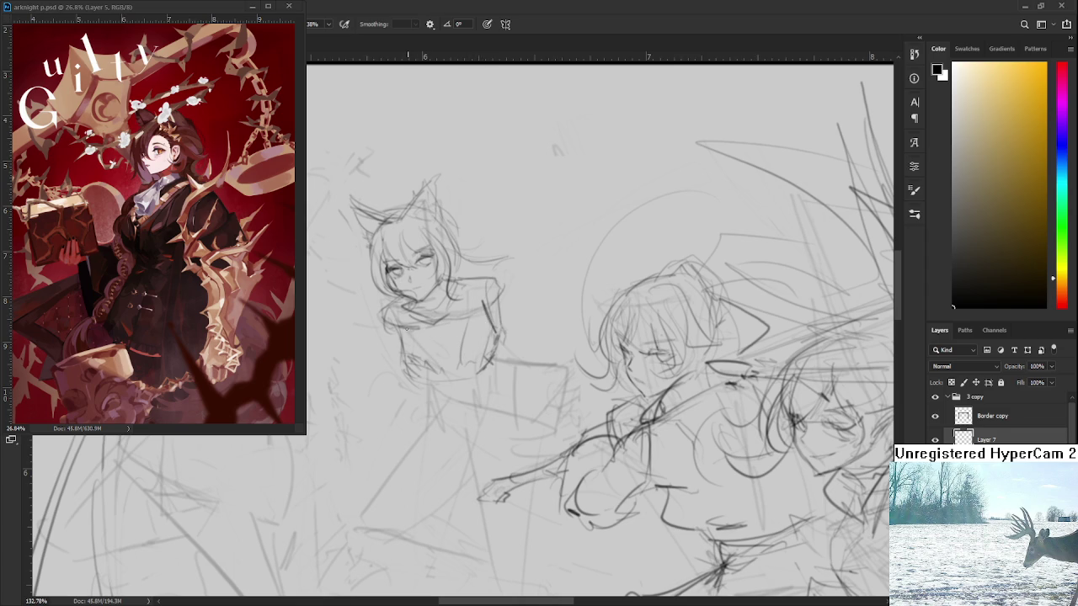
{"action": "left_click_drag", "start_coordinate": [411, 337], "coordinate": [424, 359]}
- Draw the bottom edge of the left figure's torso and undo the faint stroke near her shoulder
{"action": "scroll", "coordinate": [440, 430], "scroll_direction": "up", "scroll_amount": 1}
{"action": "scroll", "coordinate": [421, 417], "scroll_direction": "up", "scroll_amount": 1}
{"action": "left_click_drag", "start_coordinate": [409, 411], "coordinate": [445, 417]}
{"action": "key", "text": "ctrl+z"}
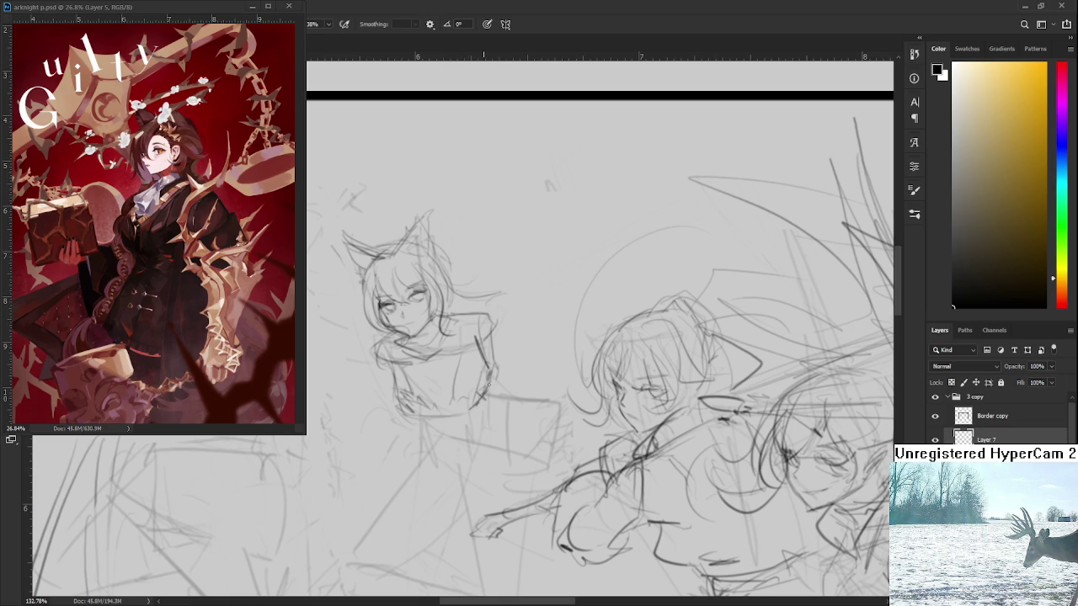
{"action": "scroll", "coordinate": [485, 379], "scroll_direction": "up", "scroll_amount": 1}
{"action": "key", "text": "ctrl+z"}
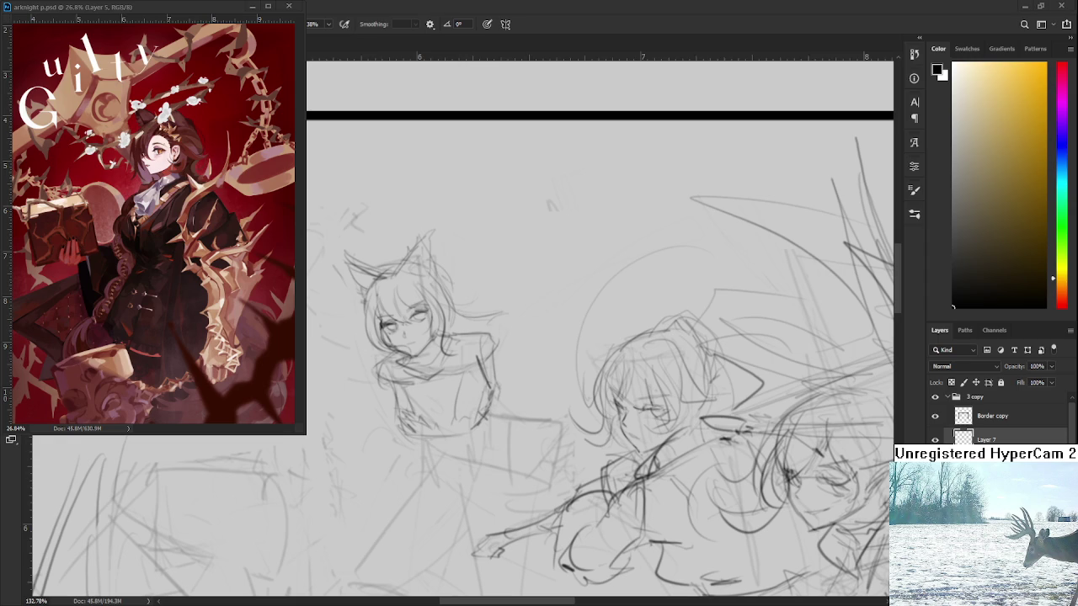
{"action": "left_click_drag", "start_coordinate": [477, 384], "coordinate": [489, 395]}
- Return to the Brush and add two short strokes at the left figure's shoulder
{"action": "key", "text": "e"}
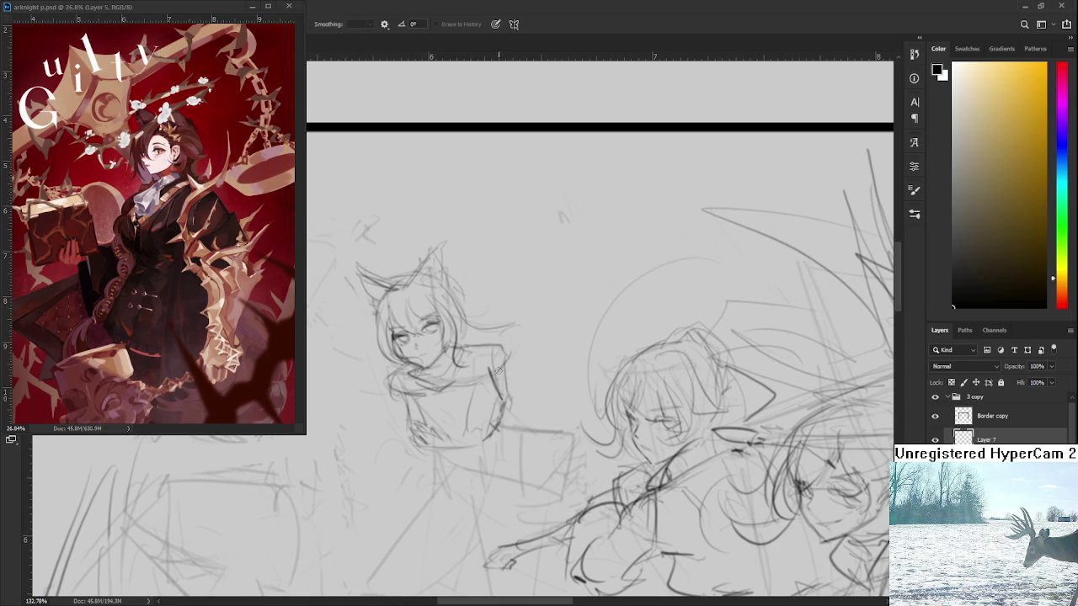
{"action": "key", "text": "b"}
{"action": "mouse_move", "coordinate": [472, 345]}
{"action": "left_mouse_down"}
{"action": "mouse_move", "coordinate": [491, 347]}
{"action": "mouse_move", "coordinate": [493, 371]}
{"action": "left_mouse_up"}
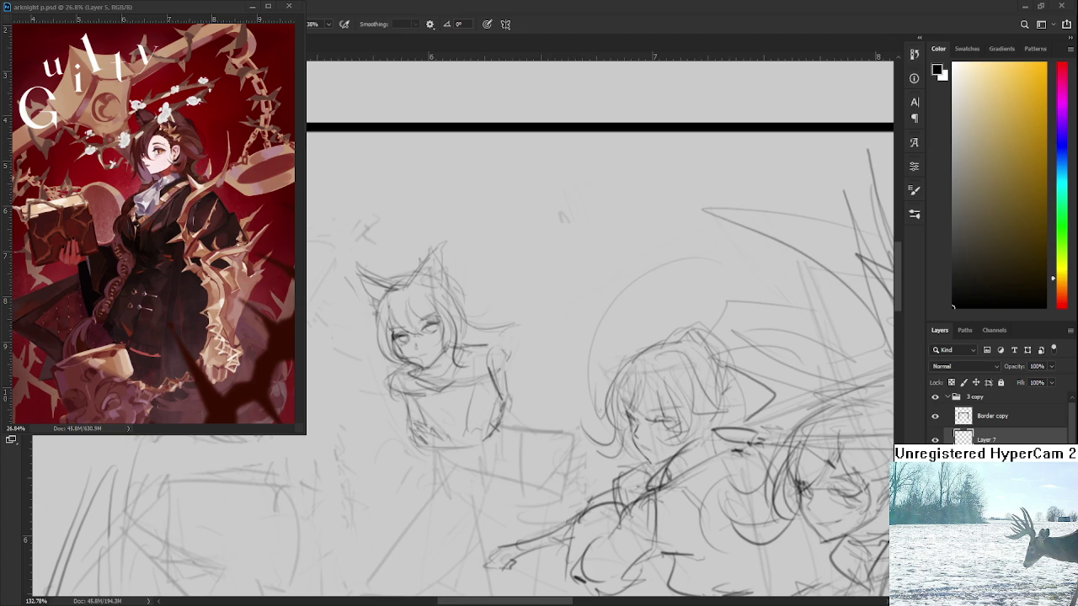
{"action": "scroll", "coordinate": [481, 380], "scroll_direction": "down", "scroll_amount": 2}
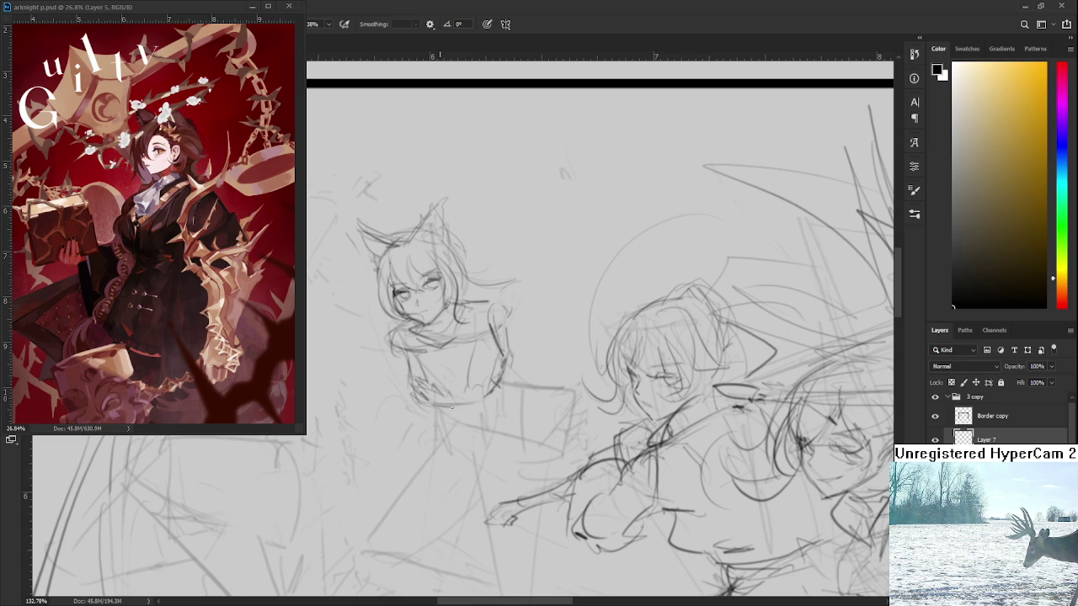
- Pan the view and sketch the left girl's arm and hand
{"action": "left_click_drag", "start_coordinate": [472, 404], "coordinate": [459, 383]}
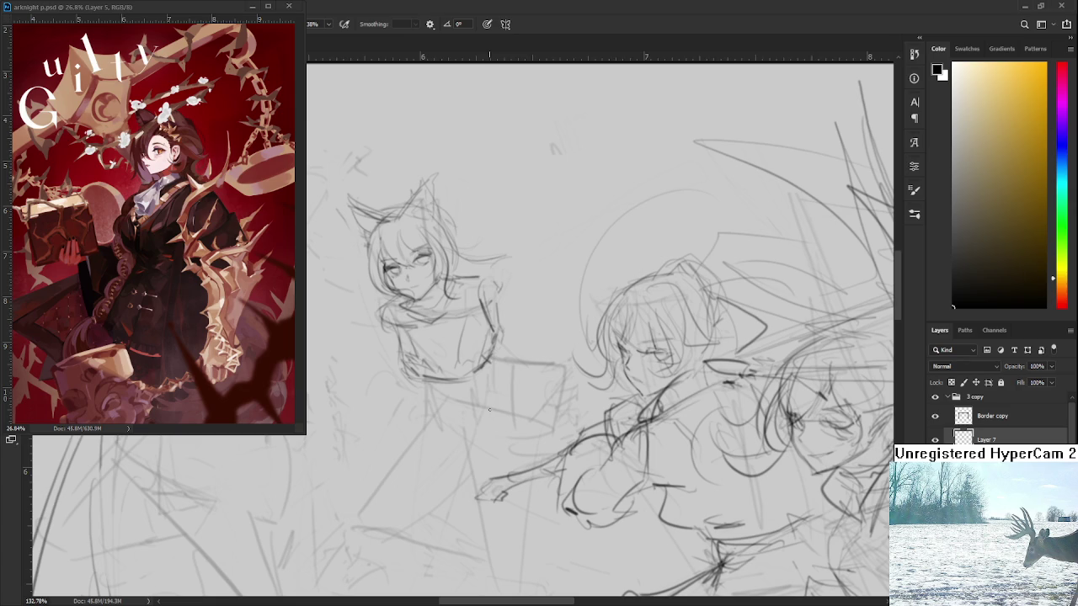
{"action": "left_click_drag", "start_coordinate": [459, 383], "coordinate": [470, 398]}
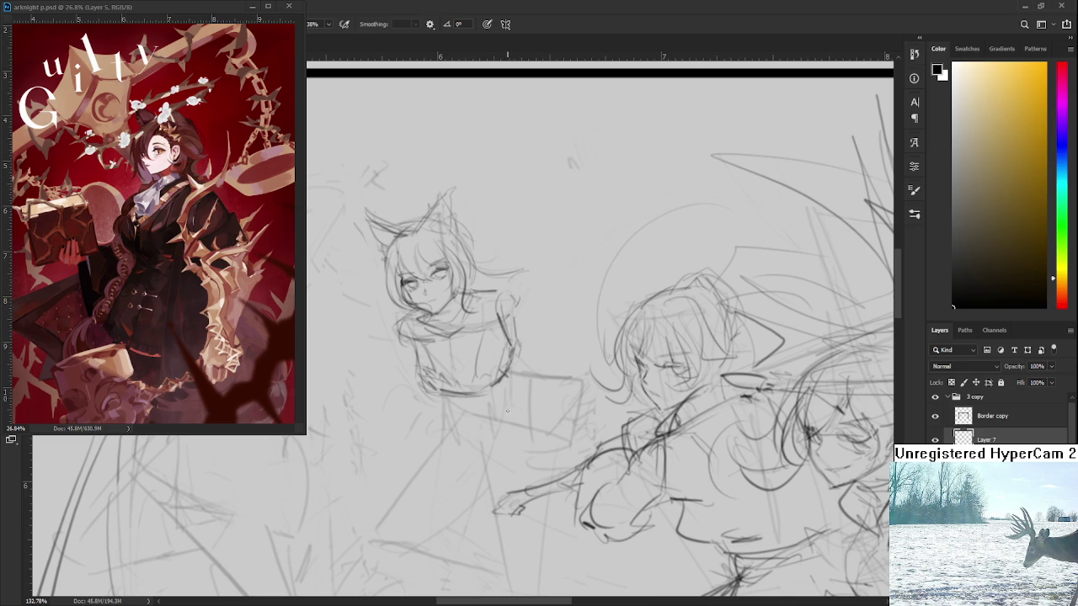
{"action": "mouse_move", "coordinate": [481, 384]}
{"action": "left_mouse_down"}
{"action": "mouse_move", "coordinate": [489, 398]}
{"action": "mouse_move", "coordinate": [496, 380]}
{"action": "left_mouse_up"}
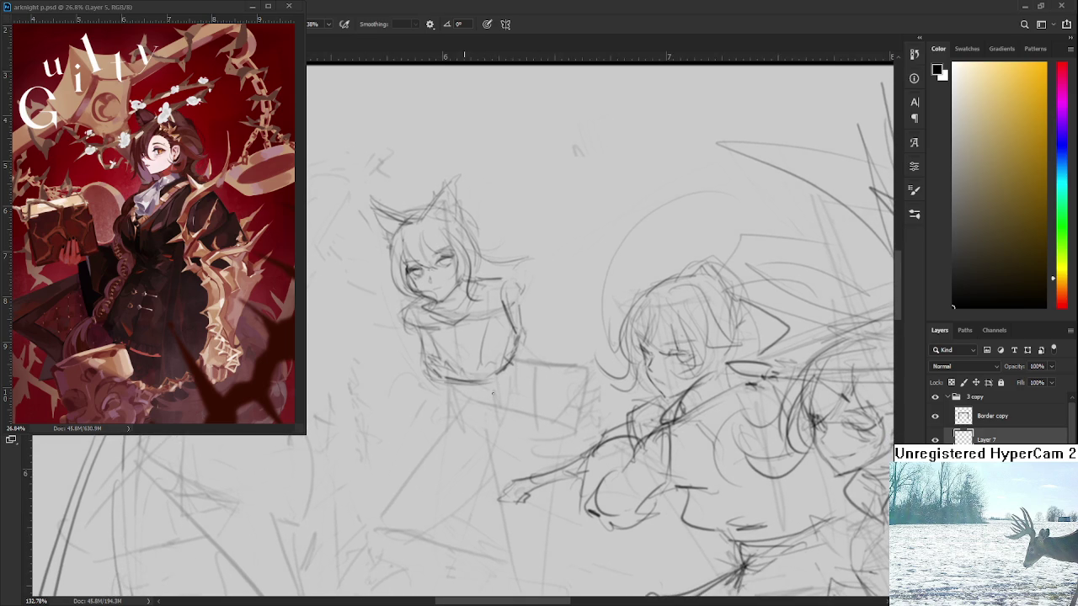
{"action": "mouse_move", "coordinate": [514, 373]}
{"action": "left_mouse_down"}
{"action": "mouse_move", "coordinate": [529, 369]}
{"action": "mouse_move", "coordinate": [536, 346]}
{"action": "mouse_move", "coordinate": [553, 353]}
{"action": "mouse_move", "coordinate": [519, 428]}
{"action": "left_mouse_up"}
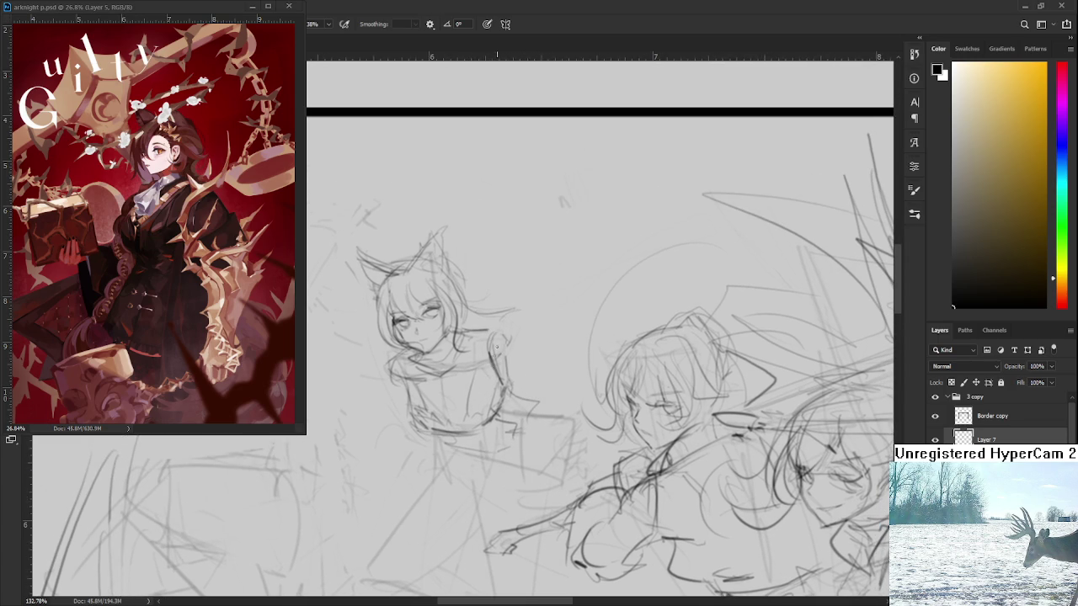
- Draw and redraw the outstretched arm curving toward the middle figure
{"action": "left_click_drag", "start_coordinate": [495, 325], "coordinate": [571, 322]}
{"action": "left_click_drag", "start_coordinate": [589, 337], "coordinate": [577, 326]}
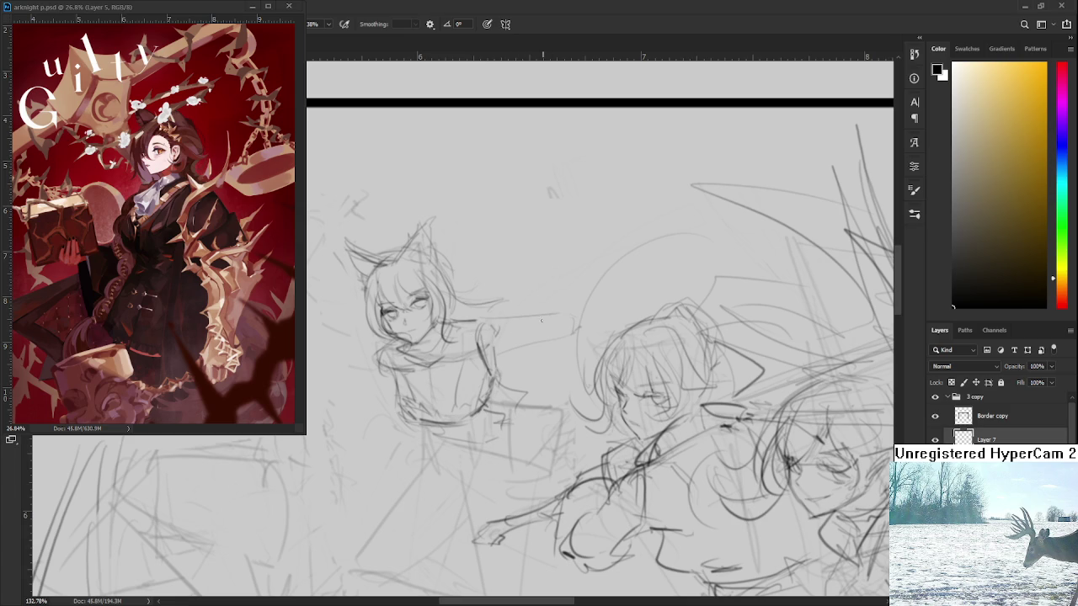
{"action": "left_click_drag", "start_coordinate": [544, 315], "coordinate": [563, 340]}
{"action": "left_click_drag", "start_coordinate": [507, 345], "coordinate": [567, 335]}
{"action": "left_click_drag", "start_coordinate": [551, 339], "coordinate": [511, 329]}
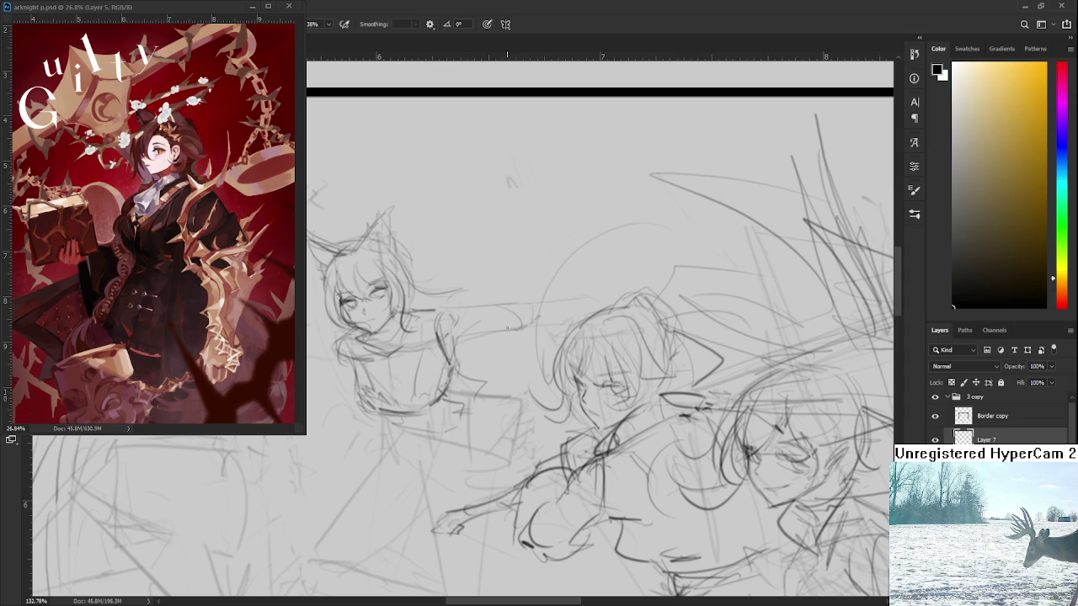
- Add a mark at the arm's end and draw its lower edge, keeping the stroke after undo/redo
{"action": "left_click_drag", "start_coordinate": [527, 316], "coordinate": [535, 310]}
{"action": "key", "text": "e"}
{"action": "key", "text": "b"}
{"action": "left_click_drag", "start_coordinate": [452, 340], "coordinate": [516, 331]}
{"action": "key", "text": "ctrl+z"}
{"action": "key", "text": "ctrl+shift+z"}
- Erase the sketch lines between the left and middle figures
{"action": "scroll", "coordinate": [519, 326], "scroll_direction": "up", "scroll_amount": 1}
{"action": "scroll", "coordinate": [519, 326], "scroll_direction": "right", "scroll_amount": 1}
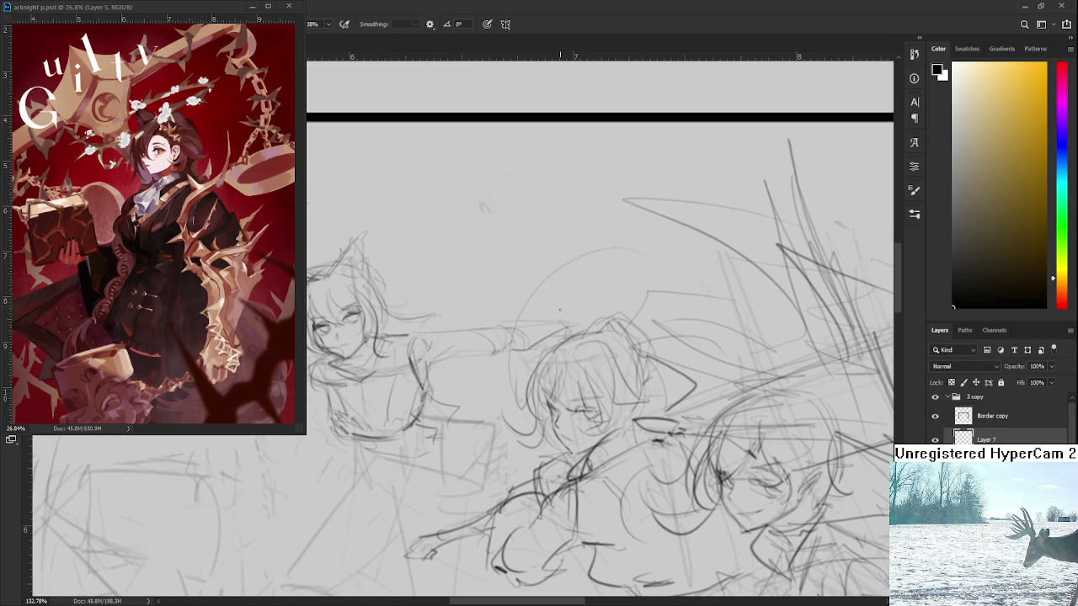
{"action": "scroll", "coordinate": [558, 318], "scroll_direction": "down", "scroll_amount": 1}
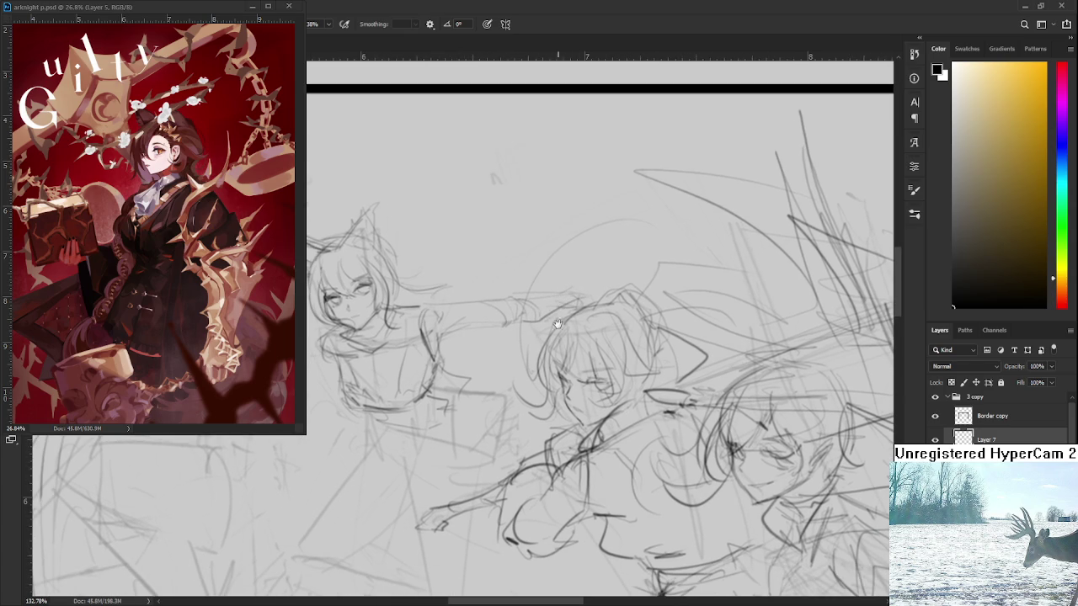
{"action": "scroll", "coordinate": [579, 282], "scroll_direction": "down", "scroll_amount": 1}
{"action": "scroll", "coordinate": [580, 282], "scroll_direction": "left", "scroll_amount": 1}
{"action": "scroll", "coordinate": [593, 266], "scroll_direction": "down", "scroll_amount": 1}
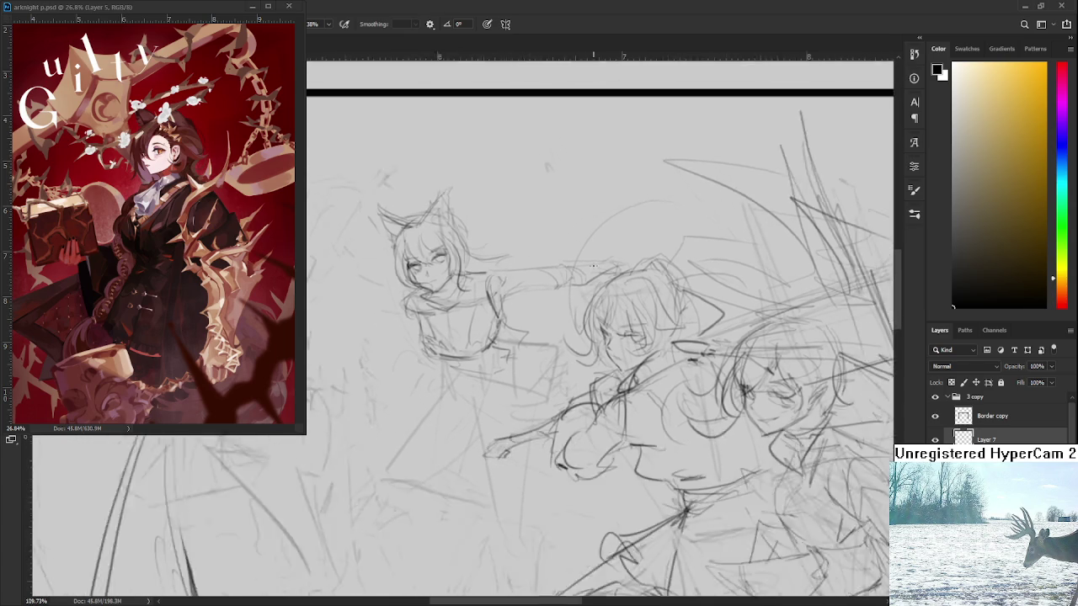
{"action": "scroll", "coordinate": [592, 266], "scroll_direction": "down", "scroll_amount": 1}
{"action": "scroll", "coordinate": [594, 266], "scroll_direction": "up", "scroll_amount": 1}
{"action": "scroll", "coordinate": [593, 266], "scroll_direction": "up", "scroll_amount": 2}
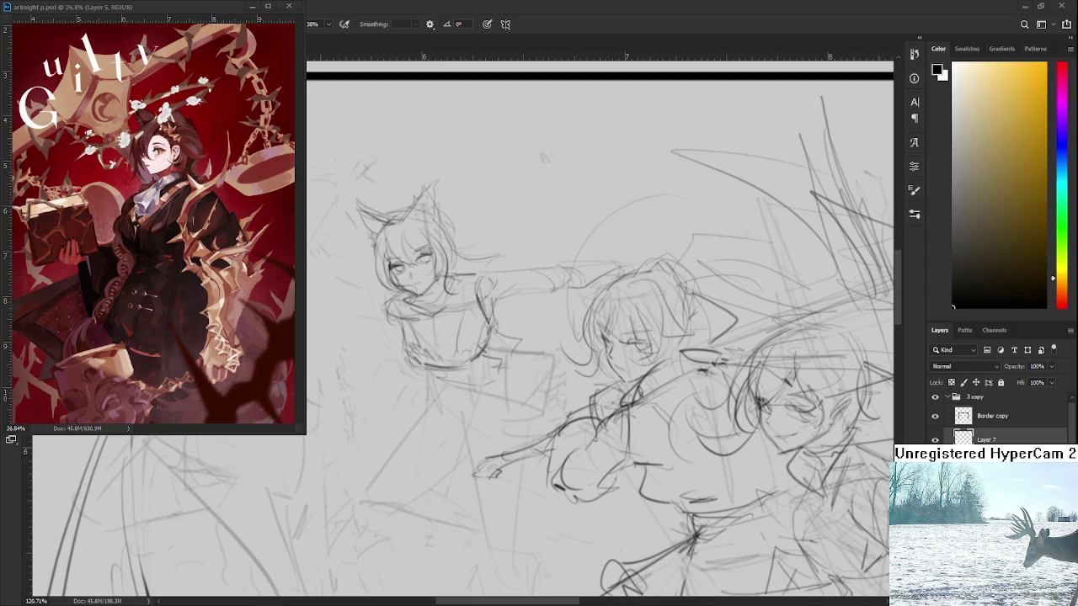
{"action": "left_click_drag", "start_coordinate": [512, 251], "coordinate": [530, 297]}
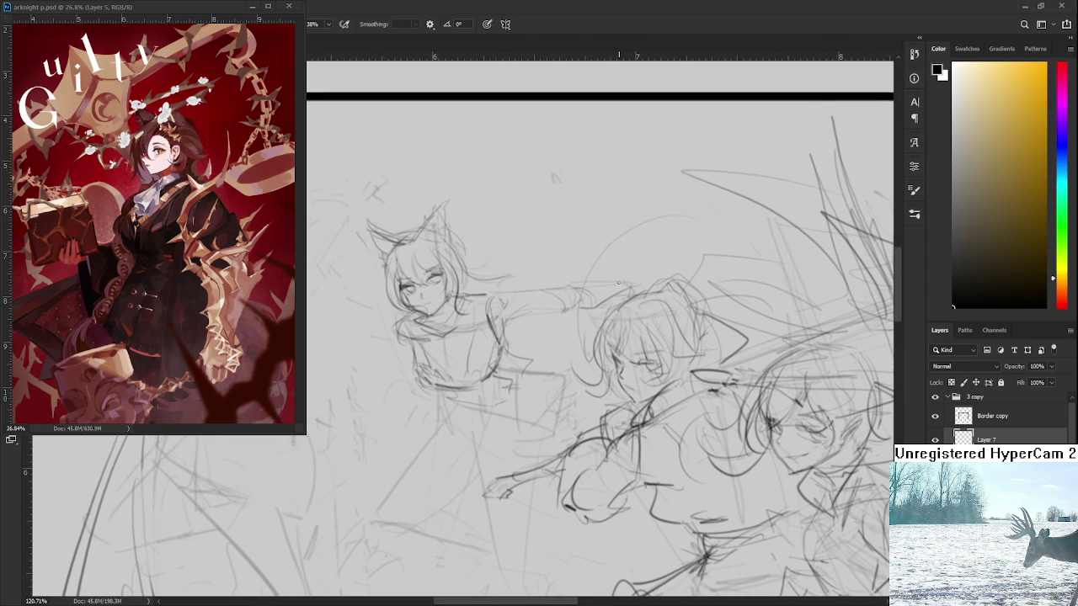
{"action": "key", "text": "e"}
{"action": "left_click_drag", "start_coordinate": [561, 277], "coordinate": [524, 317]}
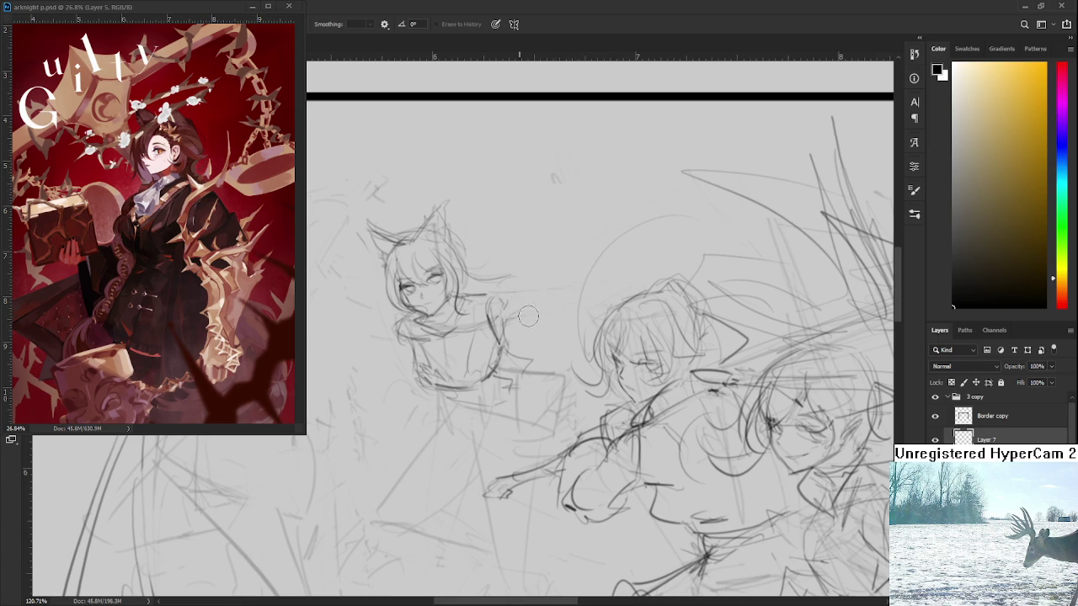
- Lasso the left figure's head and scale it down slightly with Free Transform
{"action": "scroll", "coordinate": [522, 314], "scroll_direction": "down", "scroll_amount": 2}
{"action": "scroll", "coordinate": [514, 278], "scroll_direction": "down", "scroll_amount": 1}
{"action": "scroll", "coordinate": [510, 264], "scroll_direction": "down", "scroll_amount": 2}
{"action": "scroll", "coordinate": [511, 264], "scroll_direction": "up", "scroll_amount": 1}
{"action": "scroll", "coordinate": [514, 276], "scroll_direction": "up", "scroll_amount": 2}
{"action": "scroll", "coordinate": [518, 290], "scroll_direction": "up", "scroll_amount": 1}
{"action": "key", "text": "l"}
{"action": "mouse_move", "coordinate": [425, 329]}
{"action": "left_mouse_down"}
{"action": "mouse_move", "coordinate": [486, 334]}
{"action": "mouse_move", "coordinate": [424, 330]}
{"action": "left_mouse_up"}
{"action": "key", "text": "ctrl+t"}
{"action": "left_click_drag", "start_coordinate": [377, 199], "coordinate": [381, 204]}
{"action": "key", "text": "Return"}
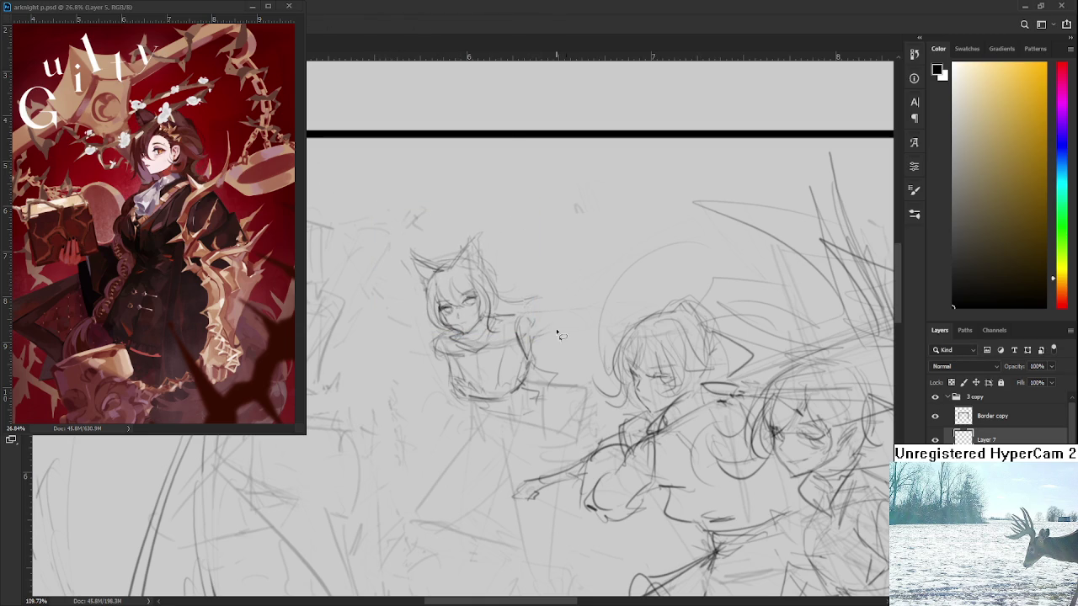
- Draw two diagonal lines extending down-left from the left figure's torso
{"action": "scroll", "coordinate": [564, 337], "scroll_direction": "down", "scroll_amount": 3}
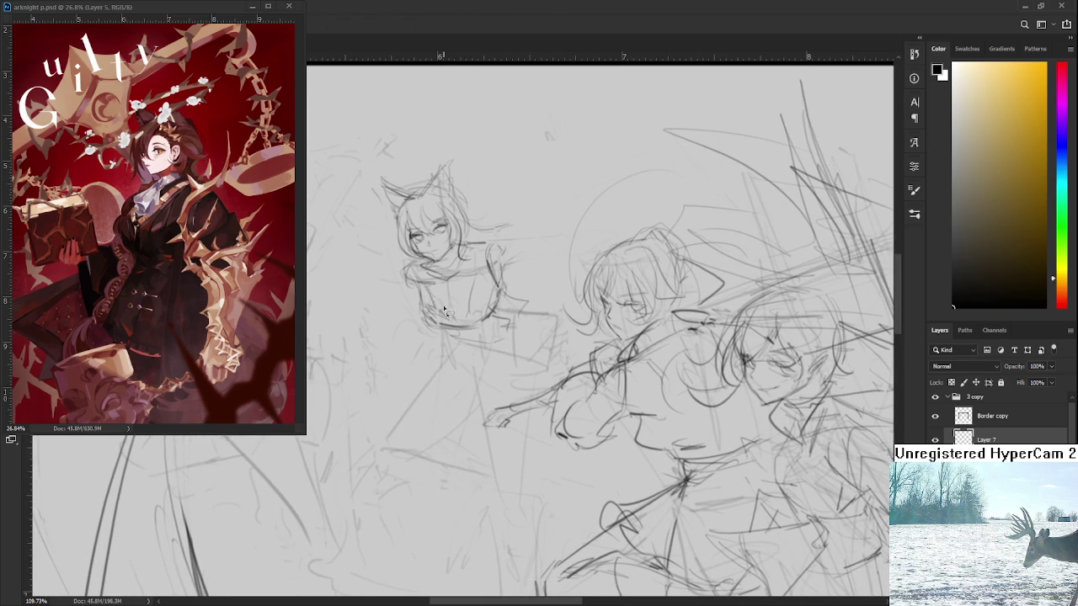
{"action": "key", "text": "b"}
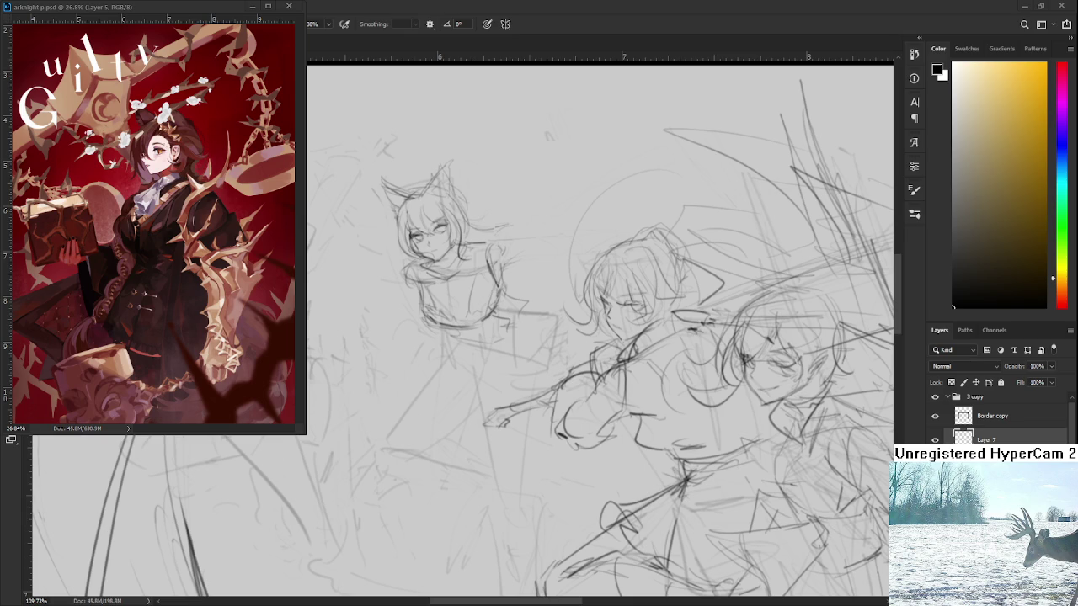
{"action": "left_click_drag", "start_coordinate": [505, 293], "coordinate": [539, 381]}
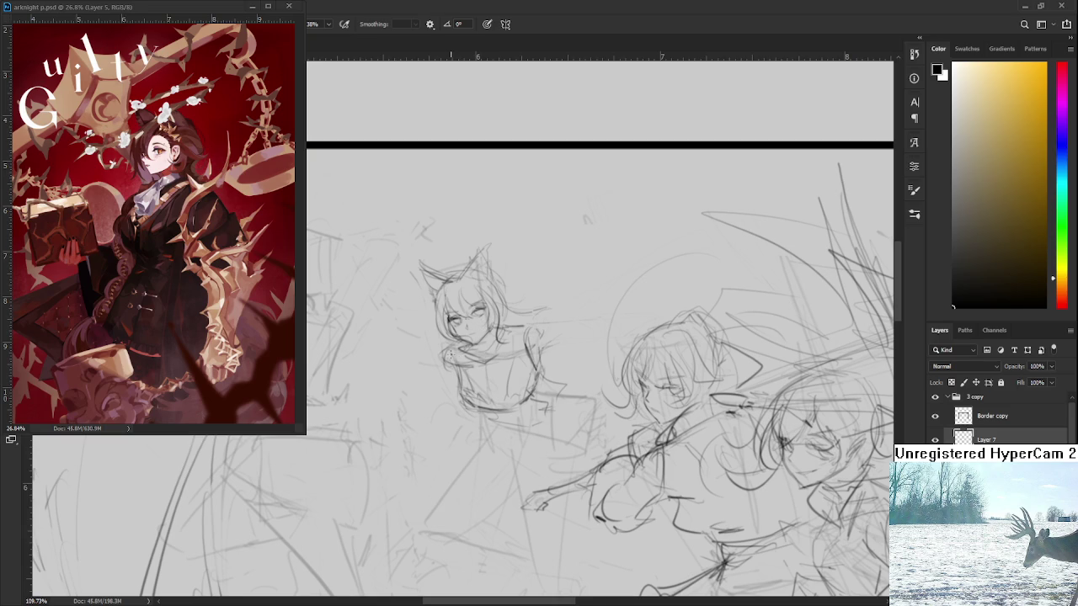
{"action": "mouse_move", "coordinate": [444, 362]}
{"action": "left_mouse_down"}
{"action": "mouse_move", "coordinate": [439, 403]}
{"action": "mouse_move", "coordinate": [392, 417]}
{"action": "left_mouse_up"}
{"action": "key", "text": "ctrl+z"}
{"action": "key", "text": "ctrl+z"}
{"action": "key", "text": "ctrl+z"}
{"action": "mouse_move", "coordinate": [443, 381]}
{"action": "left_mouse_down"}
{"action": "mouse_move", "coordinate": [401, 405]}
{"action": "mouse_move", "coordinate": [411, 419]}
{"action": "left_mouse_up"}
{"action": "left_click_drag", "start_coordinate": [432, 376], "coordinate": [354, 453]}
{"action": "left_click_drag", "start_coordinate": [432, 373], "coordinate": [469, 346]}
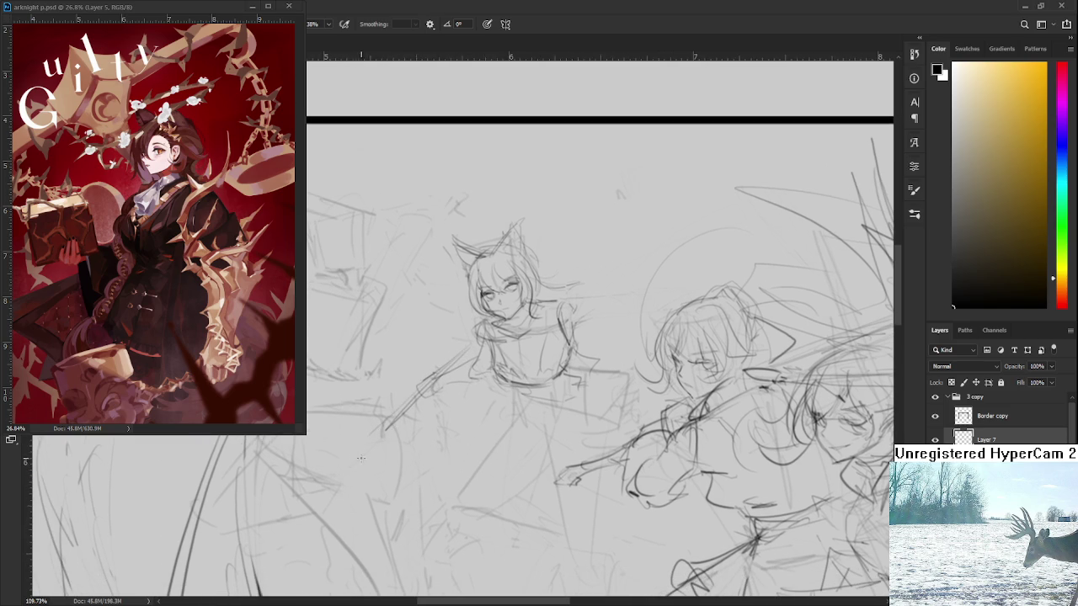
{"action": "left_click_drag", "start_coordinate": [434, 396], "coordinate": [343, 486]}
- Swap the faint line left of the cat-eared girl for a darker pencil stroke
{"action": "scroll", "coordinate": [579, 295], "scroll_direction": "down", "scroll_amount": 3}
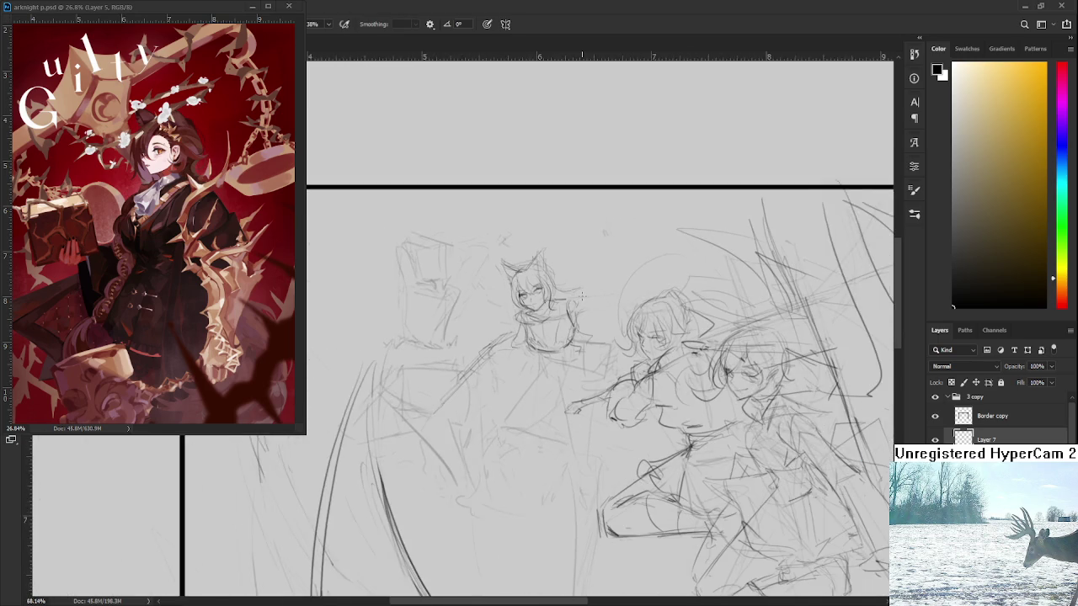
{"action": "scroll", "coordinate": [579, 295], "scroll_direction": "down", "scroll_amount": 2}
{"action": "scroll", "coordinate": [579, 295], "scroll_direction": "up", "scroll_amount": 2}
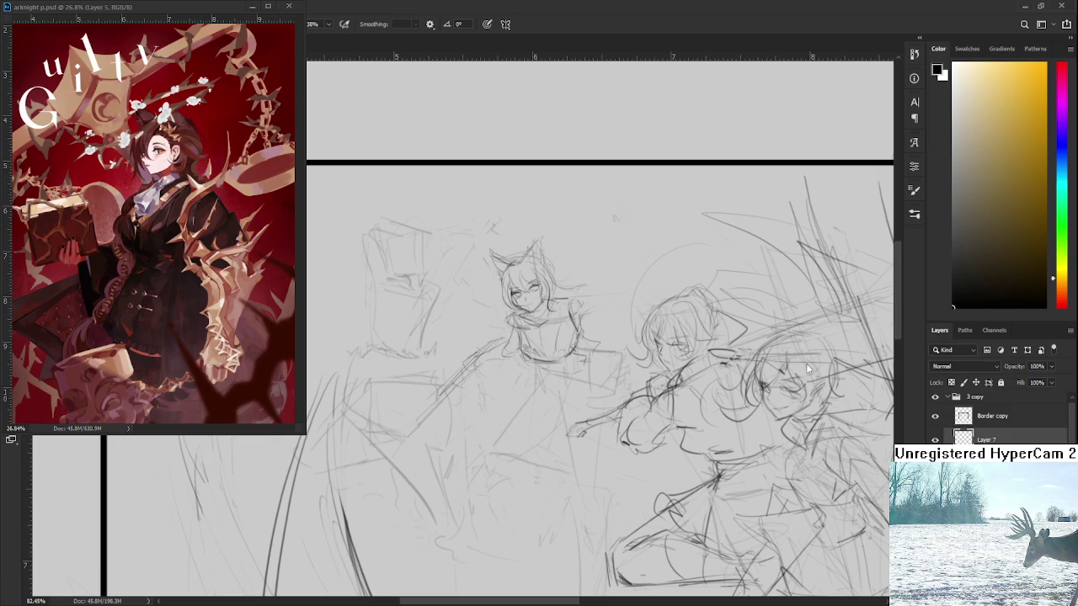
{"action": "scroll", "coordinate": [463, 392], "scroll_direction": "up", "scroll_amount": 2}
{"action": "key", "text": "e"}
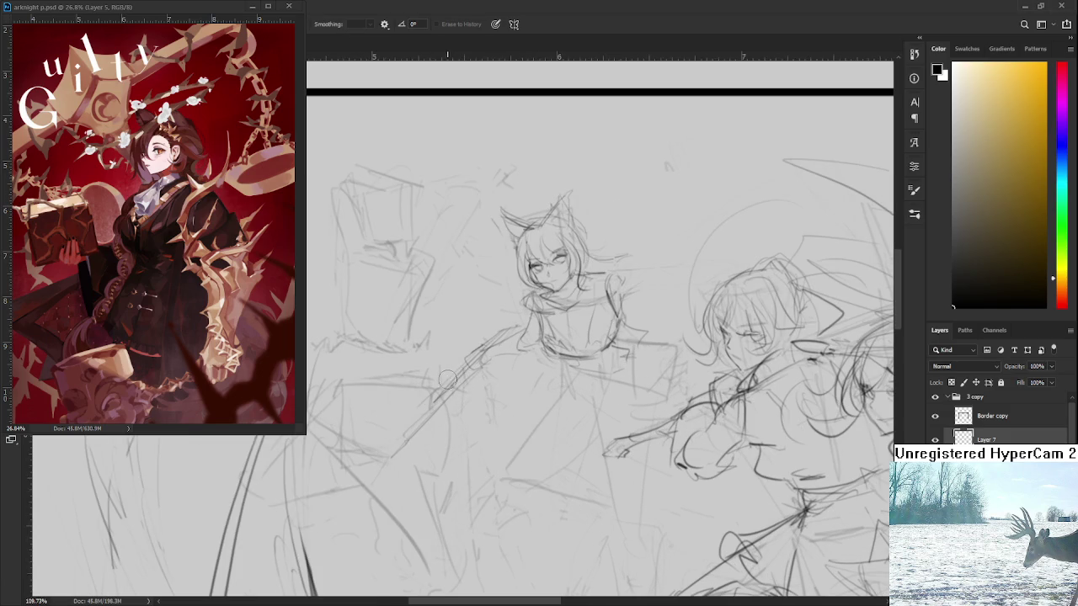
{"action": "key", "text": "b"}
{"action": "mouse_move", "coordinate": [491, 343]}
{"action": "left_mouse_down"}
{"action": "mouse_move", "coordinate": [419, 348]}
{"action": "mouse_move", "coordinate": [495, 343]}
{"action": "left_mouse_up"}
{"action": "key", "text": "ctrl+z"}
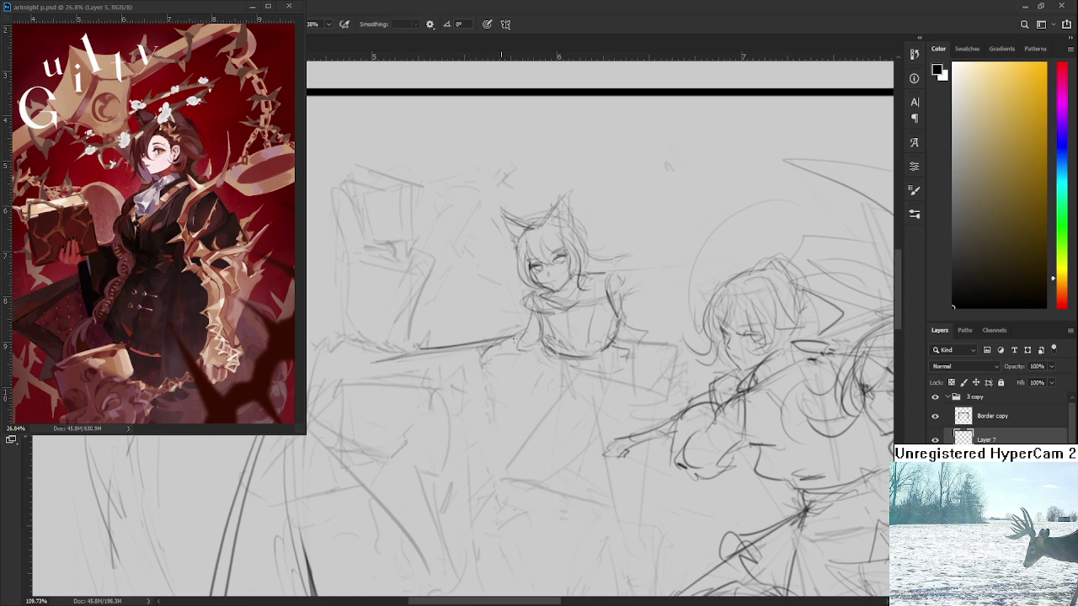
- Zoom around the sketch and switch to the Eraser for cleanup
{"action": "scroll", "coordinate": [572, 380], "scroll_direction": "down", "scroll_amount": 1}
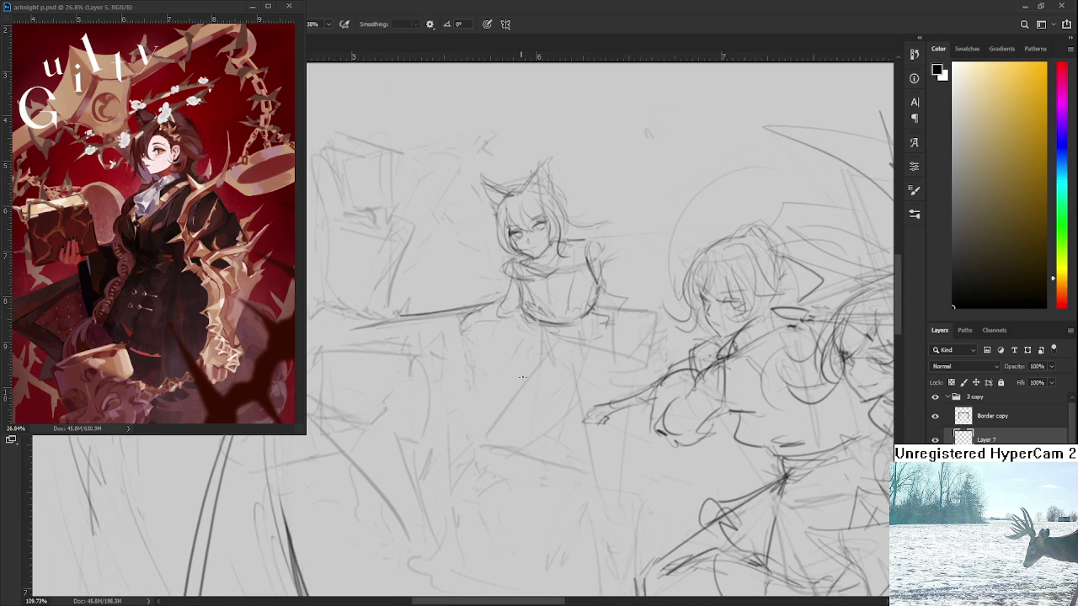
{"action": "scroll", "coordinate": [555, 382], "scroll_direction": "up", "scroll_amount": 2}
{"action": "scroll", "coordinate": [555, 382], "scroll_direction": "down", "scroll_amount": 1}
{"action": "scroll", "coordinate": [555, 382], "scroll_direction": "down", "scroll_amount": 1}
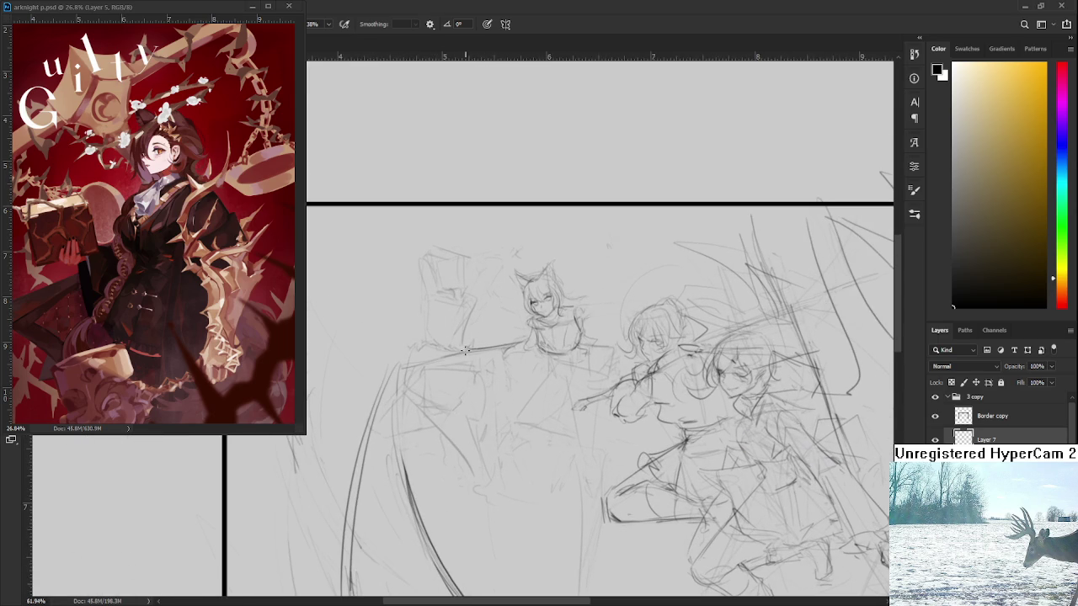
{"action": "key", "text": "e"}
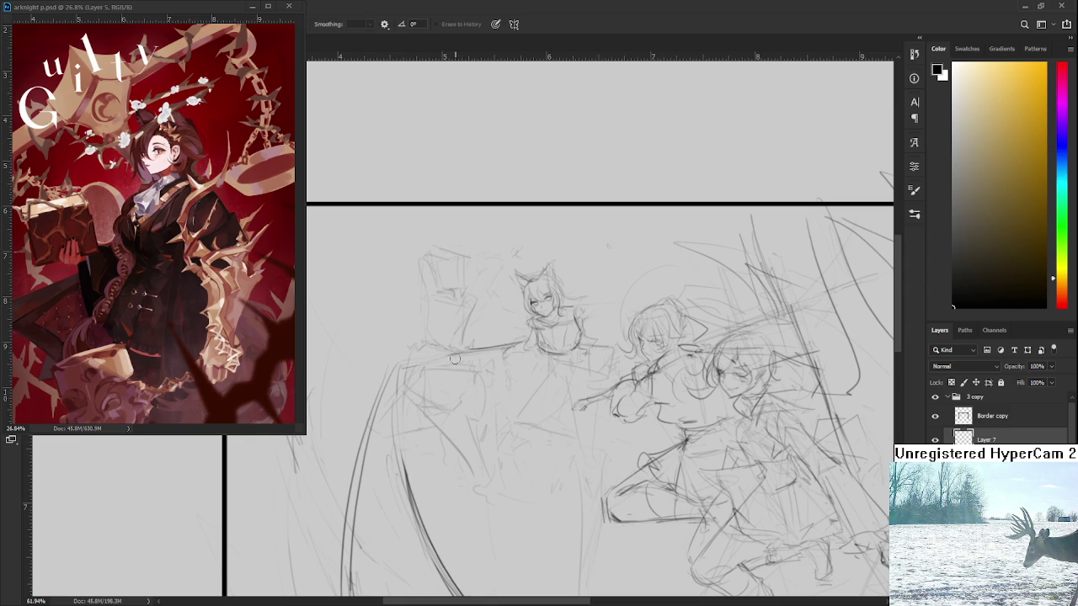
{"action": "left_click_drag", "start_coordinate": [476, 417], "coordinate": [456, 406]}
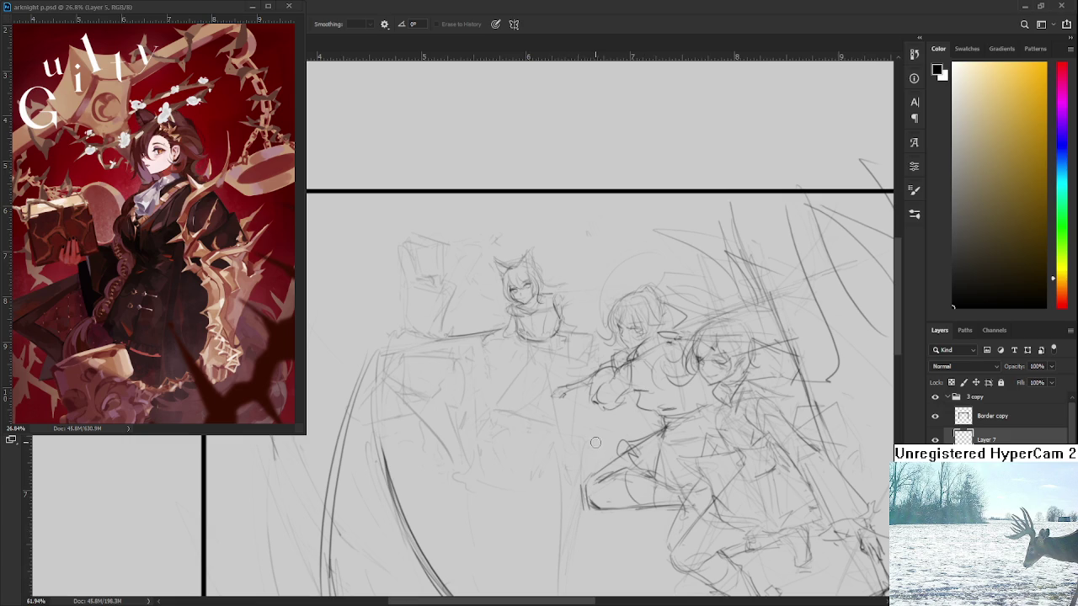
{"action": "scroll", "coordinate": [517, 355], "scroll_direction": "up", "scroll_amount": 1}
- Zoom to 146% and darken the girl's left torso line, lower body curve and bottom edge
{"action": "scroll", "coordinate": [516, 356], "scroll_direction": "up", "scroll_amount": 1}
{"action": "scroll", "coordinate": [516, 356], "scroll_direction": "up", "scroll_amount": 1}
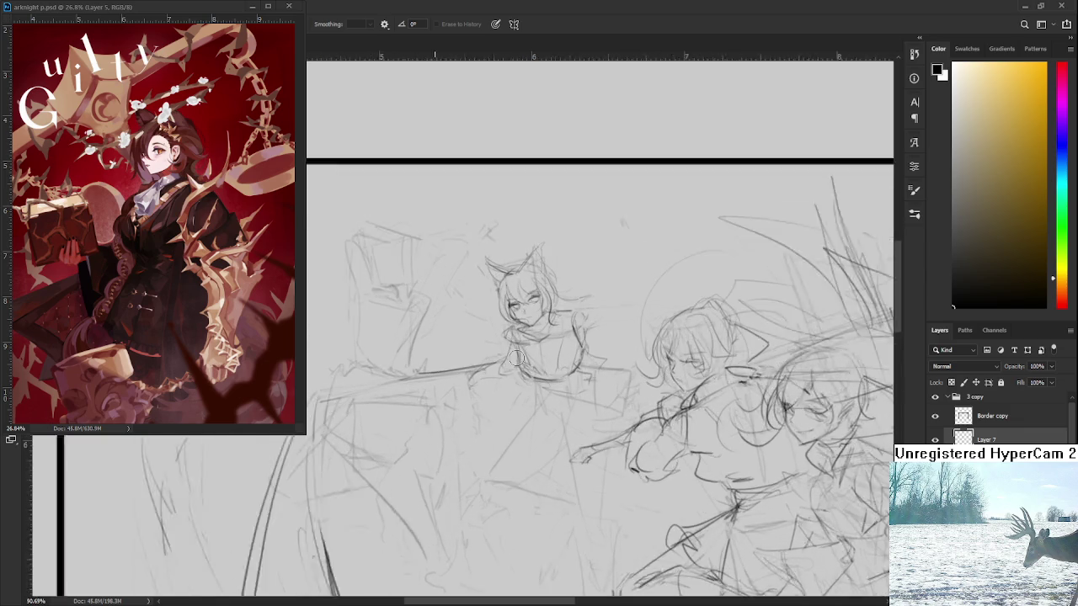
{"action": "scroll", "coordinate": [516, 358], "scroll_direction": "up", "scroll_amount": 2}
{"action": "scroll", "coordinate": [516, 357], "scroll_direction": "up", "scroll_amount": 1}
{"action": "scroll", "coordinate": [516, 358], "scroll_direction": "up", "scroll_amount": 1}
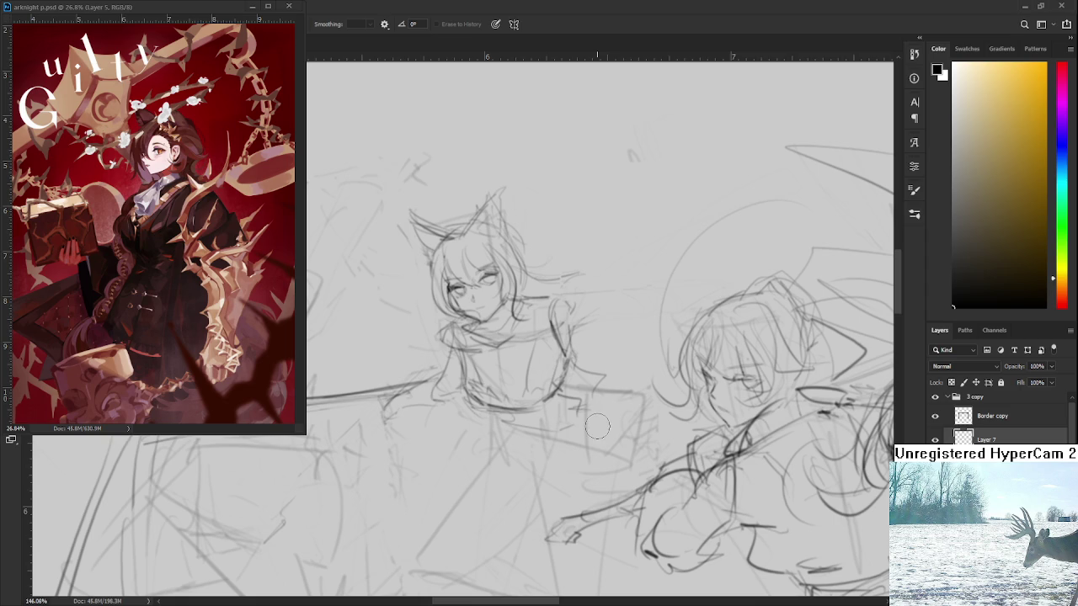
{"action": "key", "text": "b"}
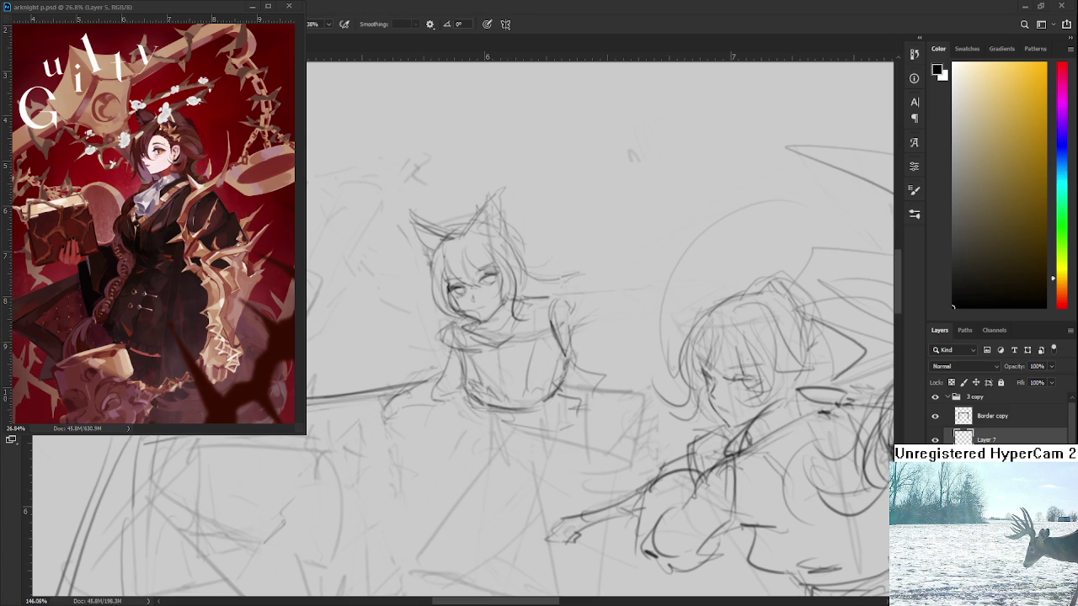
{"action": "scroll", "coordinate": [534, 386], "scroll_direction": "down", "scroll_amount": 1}
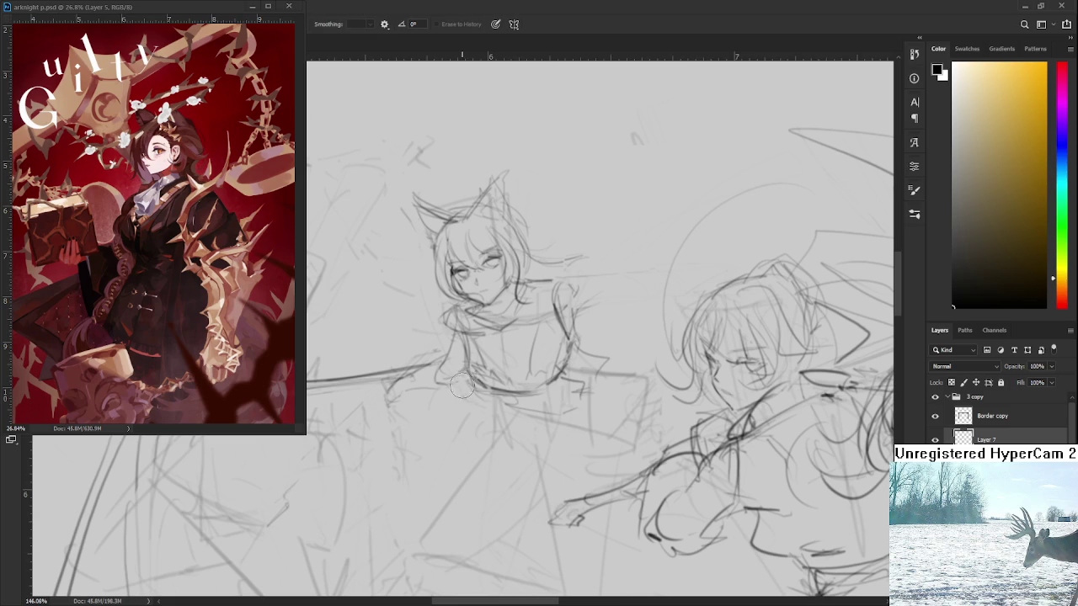
{"action": "mouse_move", "coordinate": [461, 332]}
{"action": "left_mouse_down"}
{"action": "mouse_move", "coordinate": [474, 384]}
{"action": "mouse_move", "coordinate": [522, 392]}
{"action": "left_mouse_up"}
{"action": "left_click_drag", "start_coordinate": [468, 363], "coordinate": [564, 382]}
{"action": "key", "text": "e"}
{"action": "left_click_drag", "start_coordinate": [493, 389], "coordinate": [532, 396]}
{"action": "key", "text": "b"}
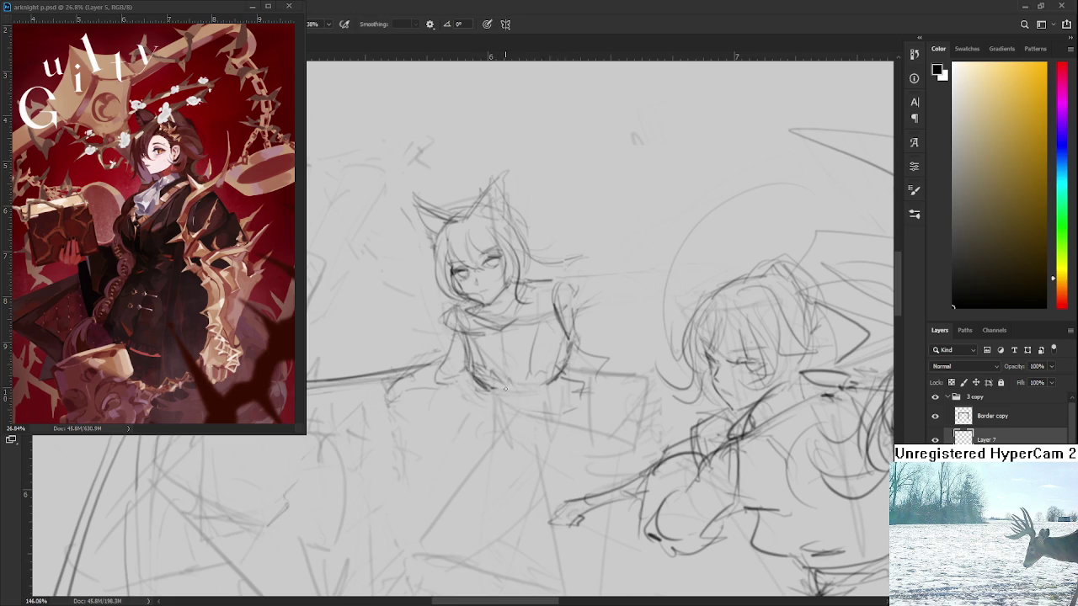
{"action": "mouse_move", "coordinate": [491, 390]}
{"action": "left_mouse_down"}
{"action": "mouse_move", "coordinate": [552, 382]}
{"action": "mouse_move", "coordinate": [499, 389]}
{"action": "left_mouse_up"}
- Add hair strands by her shoulder and sketch the torso's right side, lightening it with the Eraser
{"action": "left_click_drag", "start_coordinate": [577, 349], "coordinate": [567, 342]}
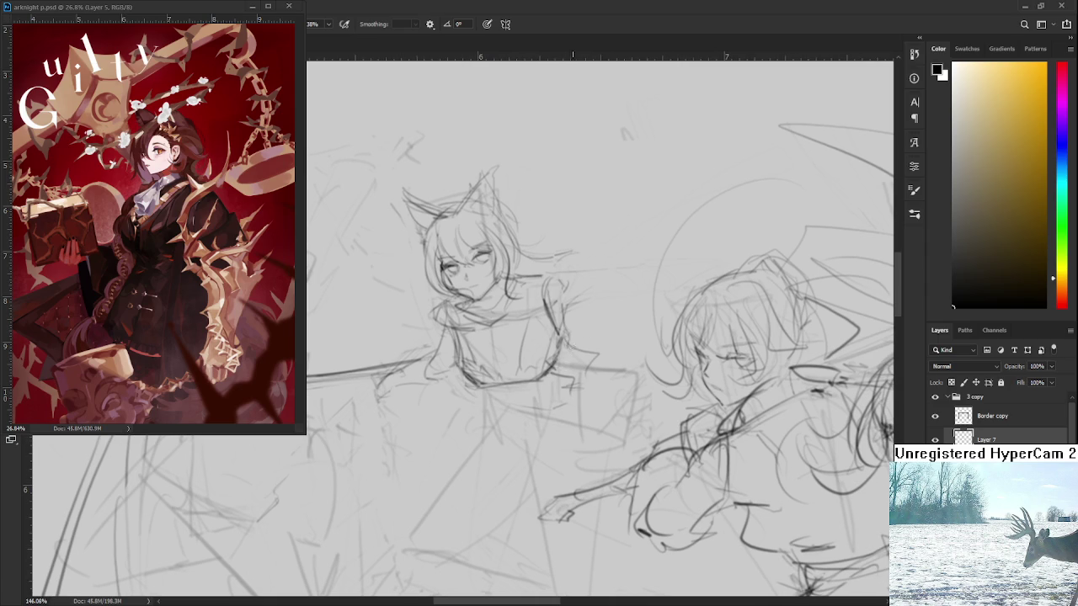
{"action": "left_click_drag", "start_coordinate": [519, 379], "coordinate": [525, 367]}
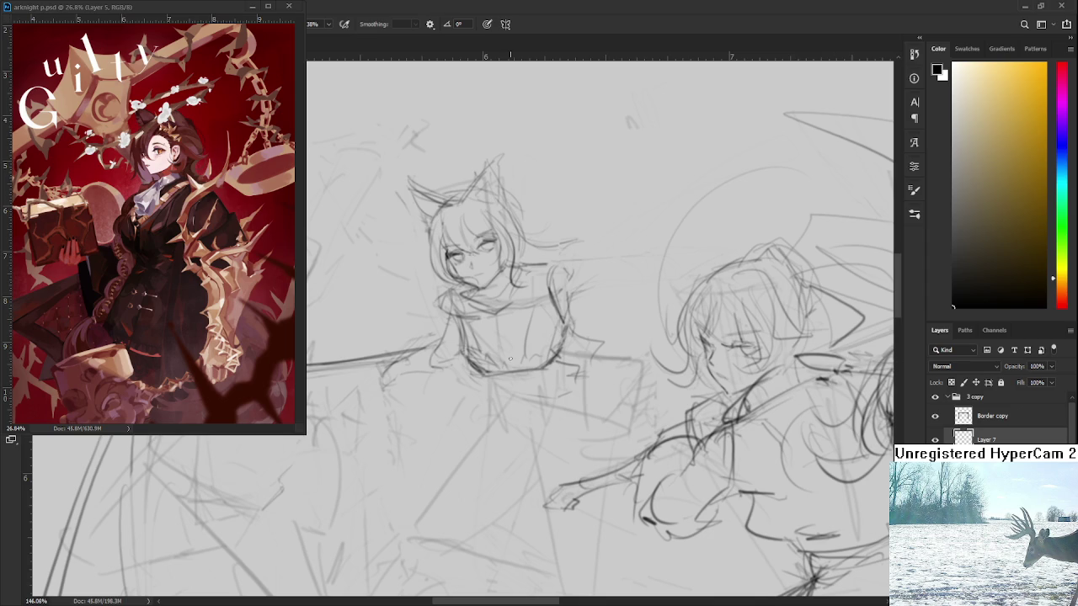
{"action": "left_click_drag", "start_coordinate": [506, 388], "coordinate": [576, 387]}
{"action": "key", "text": "ctrl+z"}
{"action": "key", "text": "ctrl+z"}
{"action": "key", "text": "ctrl+z"}
{"action": "mouse_move", "coordinate": [571, 334]}
{"action": "left_mouse_down"}
{"action": "mouse_move", "coordinate": [595, 373]}
{"action": "mouse_move", "coordinate": [599, 349]}
{"action": "mouse_move", "coordinate": [601, 386]}
{"action": "left_mouse_up"}
{"action": "key", "text": "ctrl+z"}
{"action": "key", "text": "ctrl+z"}
{"action": "mouse_move", "coordinate": [544, 395]}
{"action": "left_mouse_down"}
{"action": "mouse_move", "coordinate": [488, 399]}
{"action": "mouse_move", "coordinate": [482, 384]}
{"action": "mouse_move", "coordinate": [589, 392]}
{"action": "left_mouse_up"}
{"action": "key", "text": "ctrl+z"}
{"action": "left_click_drag", "start_coordinate": [529, 374], "coordinate": [571, 387]}
{"action": "mouse_move", "coordinate": [595, 389]}
{"action": "left_mouse_down"}
{"action": "mouse_move", "coordinate": [583, 330]}
{"action": "mouse_move", "coordinate": [596, 333]}
{"action": "mouse_move", "coordinate": [572, 328]}
{"action": "left_mouse_up"}
{"action": "key", "text": "e"}
{"action": "left_click_drag", "start_coordinate": [562, 377], "coordinate": [583, 339]}
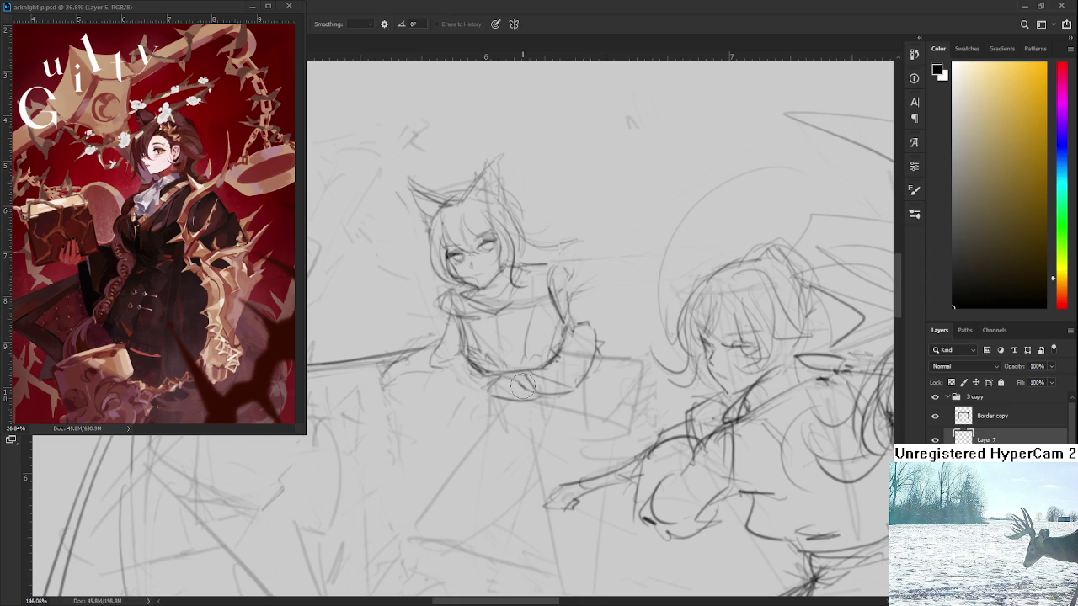
{"action": "scroll", "coordinate": [597, 437], "scroll_direction": "down", "scroll_amount": 2}
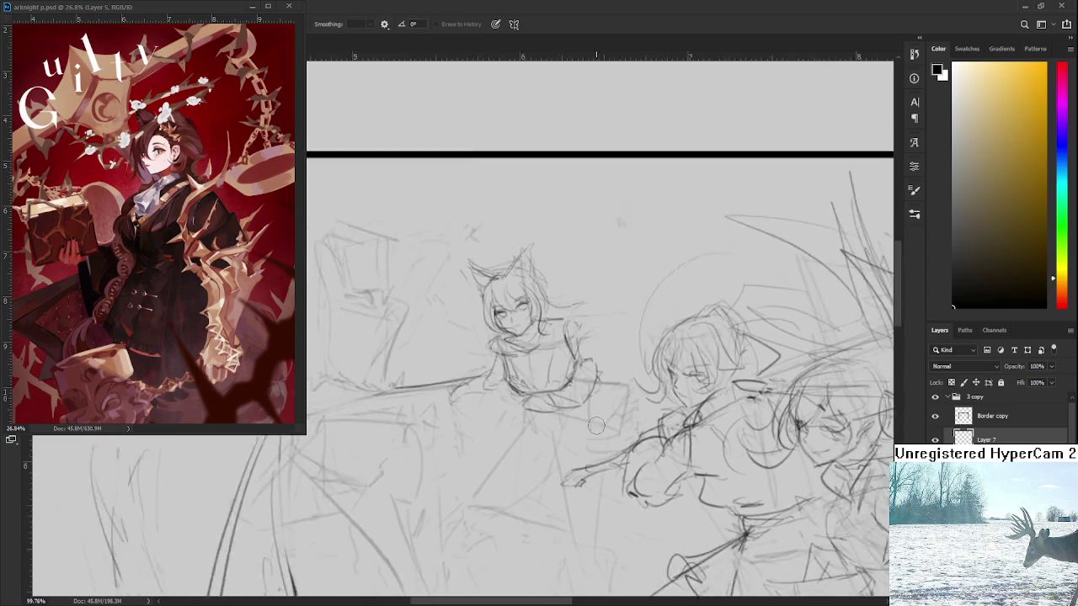
- Zoom to 110% and draw lines beside the cat-eared girl's arm and along her right side
{"action": "scroll", "coordinate": [597, 434], "scroll_direction": "down", "scroll_amount": 2}
{"action": "scroll", "coordinate": [596, 426], "scroll_direction": "down", "scroll_amount": 2}
{"action": "scroll", "coordinate": [597, 425], "scroll_direction": "up", "scroll_amount": 2}
{"action": "scroll", "coordinate": [600, 421], "scroll_direction": "up", "scroll_amount": 1}
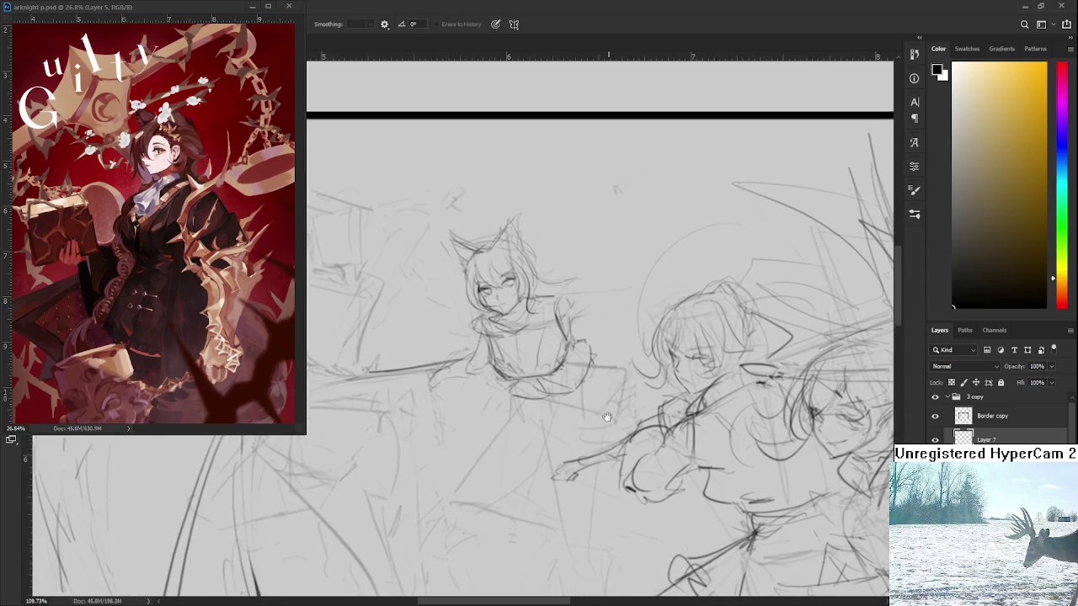
{"action": "scroll", "coordinate": [601, 409], "scroll_direction": "up", "scroll_amount": 1}
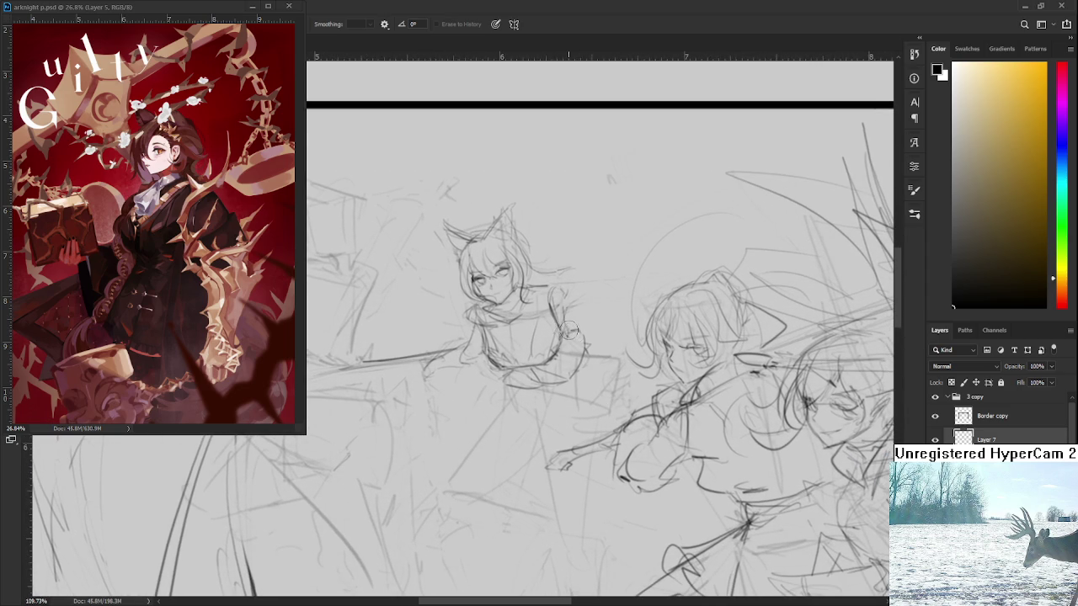
{"action": "left_click_drag", "start_coordinate": [583, 357], "coordinate": [547, 335]}
{"action": "key", "text": "b"}
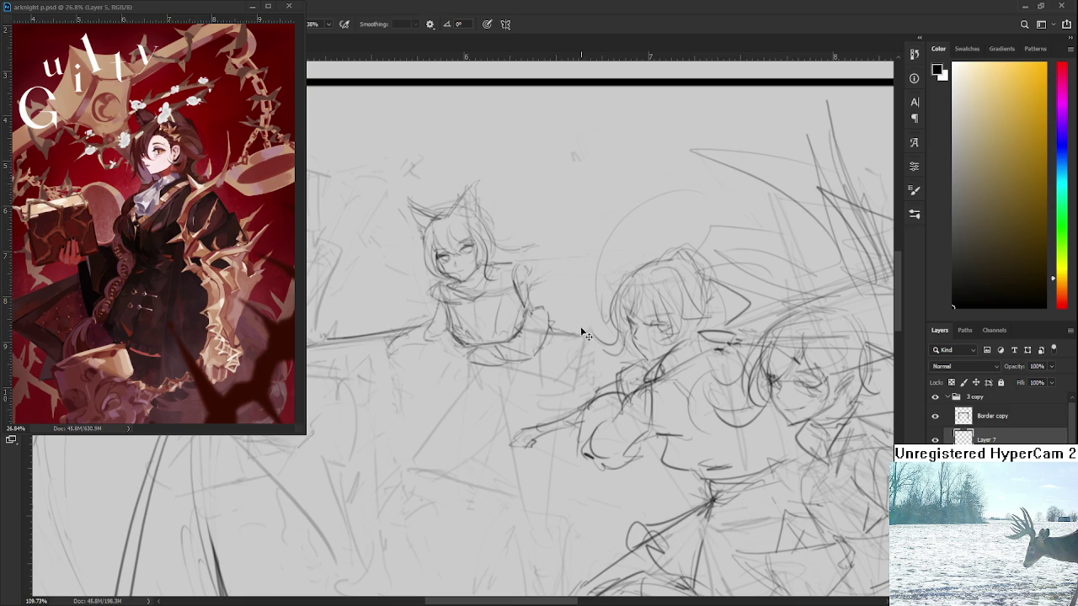
{"action": "left_click_drag", "start_coordinate": [552, 317], "coordinate": [546, 352]}
{"action": "mouse_move", "coordinate": [547, 320]}
{"action": "left_mouse_down"}
{"action": "mouse_move", "coordinate": [539, 377]}
{"action": "mouse_move", "coordinate": [507, 419]}
{"action": "left_mouse_up"}
{"action": "left_click_drag", "start_coordinate": [556, 314], "coordinate": [575, 384]}
{"action": "key", "text": "ctrl+z"}
{"action": "mouse_move", "coordinate": [578, 337]}
{"action": "left_mouse_down"}
{"action": "mouse_move", "coordinate": [556, 413]}
{"action": "mouse_move", "coordinate": [565, 341]}
{"action": "left_mouse_up"}
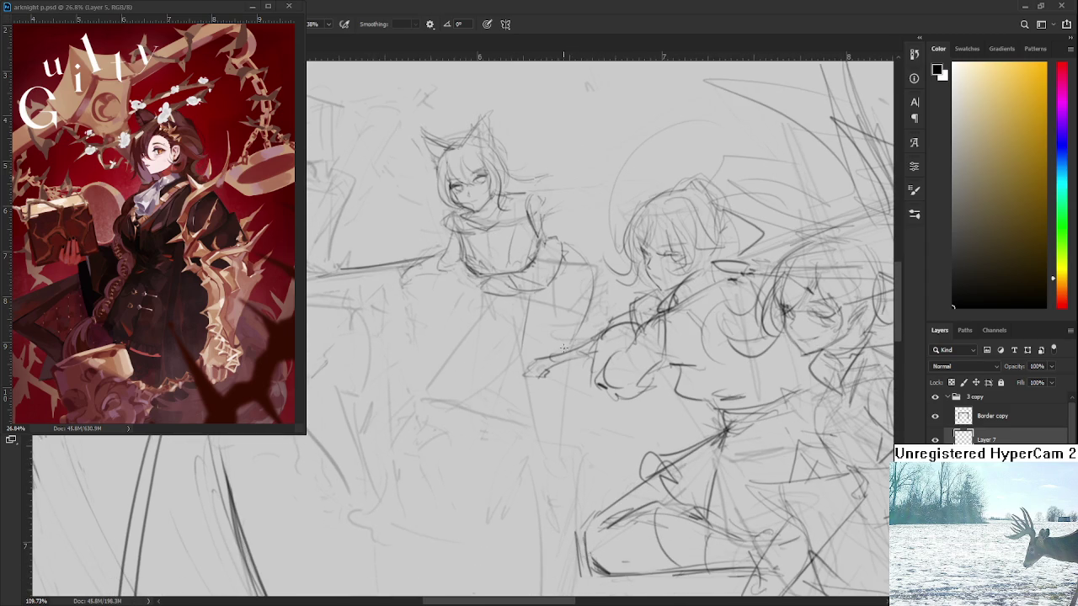
- Sketch the dress's diagonal edge, hem and right side, plus a stroke at the skirt edge
{"action": "scroll", "coordinate": [536, 354], "scroll_direction": "down", "scroll_amount": 1}
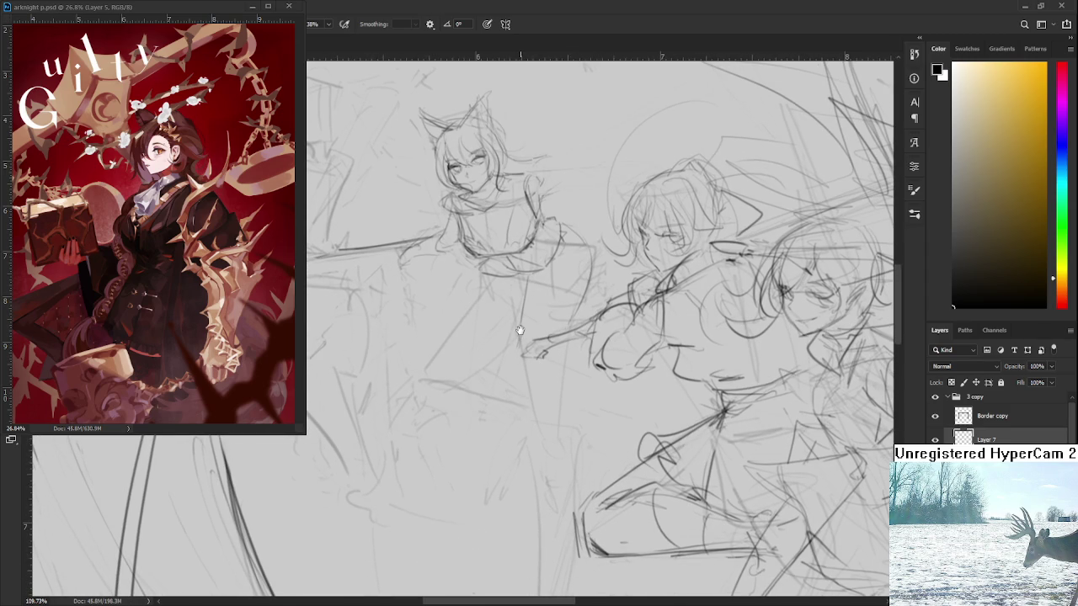
{"action": "scroll", "coordinate": [521, 331], "scroll_direction": "up", "scroll_amount": 1}
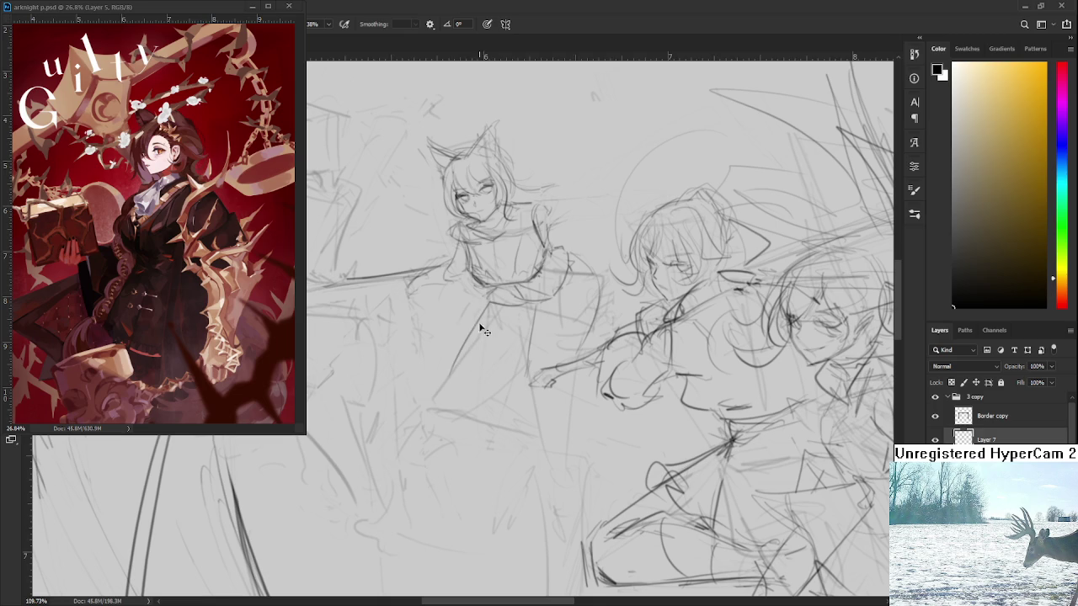
{"action": "mouse_move", "coordinate": [487, 309]}
{"action": "left_mouse_down"}
{"action": "mouse_move", "coordinate": [440, 396]}
{"action": "mouse_move", "coordinate": [478, 411]}
{"action": "left_mouse_up"}
{"action": "key", "text": "ctrl+z"}
{"action": "left_click_drag", "start_coordinate": [487, 393], "coordinate": [530, 352]}
{"action": "mouse_move", "coordinate": [576, 299]}
{"action": "left_mouse_down"}
{"action": "mouse_move", "coordinate": [590, 358]}
{"action": "mouse_move", "coordinate": [587, 339]}
{"action": "mouse_move", "coordinate": [577, 373]}
{"action": "left_mouse_up"}
{"action": "scroll", "coordinate": [572, 400], "scroll_direction": "down", "scroll_amount": 2}
{"action": "scroll", "coordinate": [572, 401], "scroll_direction": "down", "scroll_amount": 1}
{"action": "scroll", "coordinate": [564, 388], "scroll_direction": "up", "scroll_amount": 1}
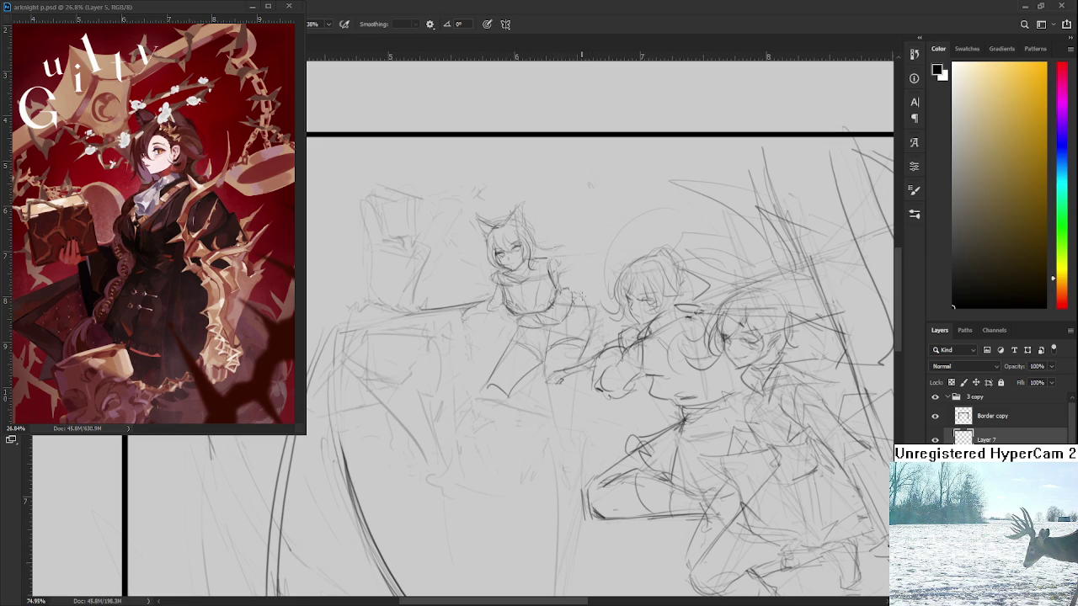
{"action": "left_click_drag", "start_coordinate": [582, 296], "coordinate": [590, 325]}
- Zoom in on the cat-eared left girl and darken her eye with the Brush
{"action": "scroll", "coordinate": [565, 366], "scroll_direction": "down", "scroll_amount": 1}
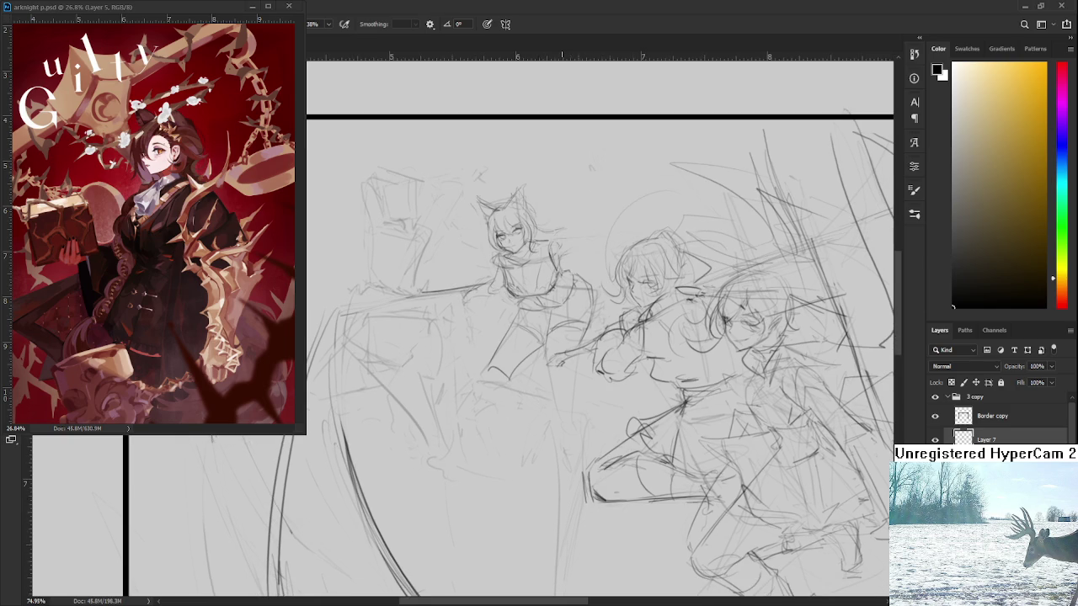
{"action": "scroll", "coordinate": [523, 346], "scroll_direction": "down", "scroll_amount": 3}
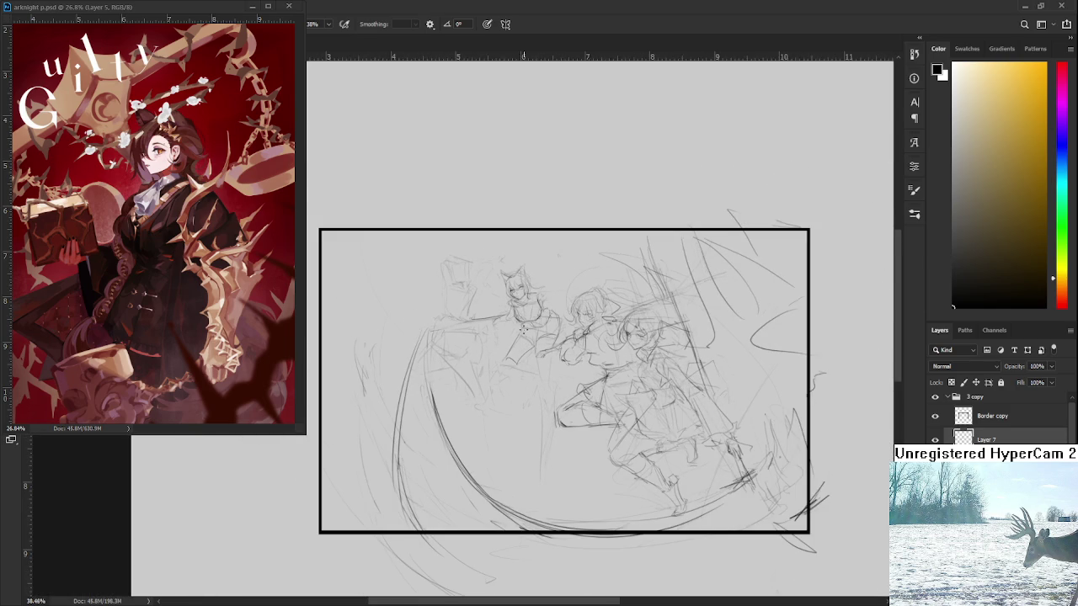
{"action": "scroll", "coordinate": [587, 354], "scroll_direction": "up", "scroll_amount": 1}
{"action": "scroll", "coordinate": [588, 354], "scroll_direction": "up", "scroll_amount": 1}
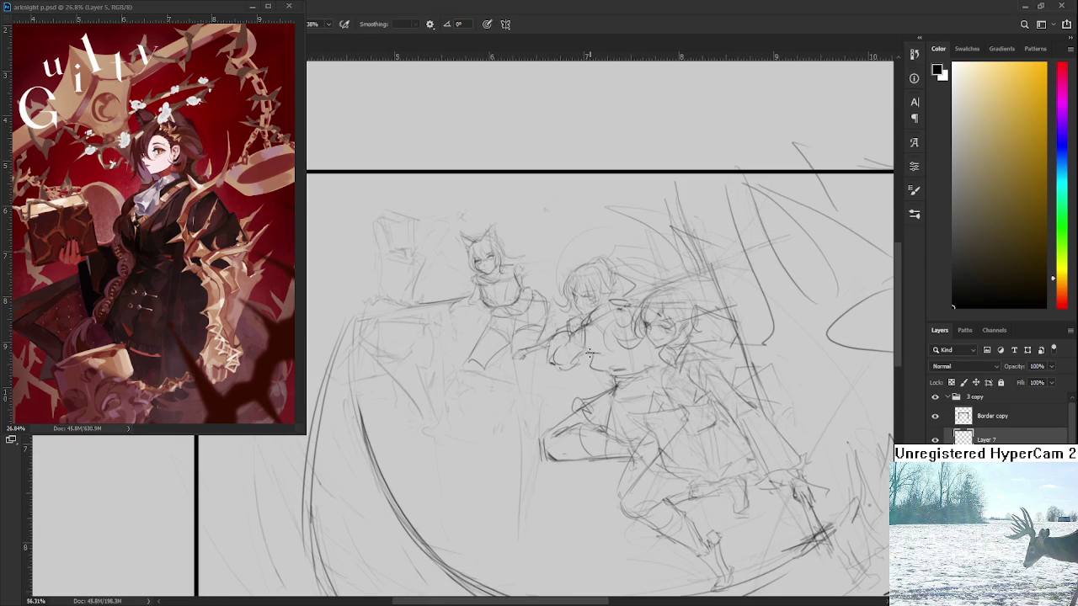
{"action": "scroll", "coordinate": [569, 326], "scroll_direction": "up", "scroll_amount": 1}
{"action": "scroll", "coordinate": [539, 307], "scroll_direction": "up", "scroll_amount": 2}
{"action": "scroll", "coordinate": [495, 282], "scroll_direction": "up", "scroll_amount": 2}
{"action": "scroll", "coordinate": [495, 282], "scroll_direction": "down", "scroll_amount": 1}
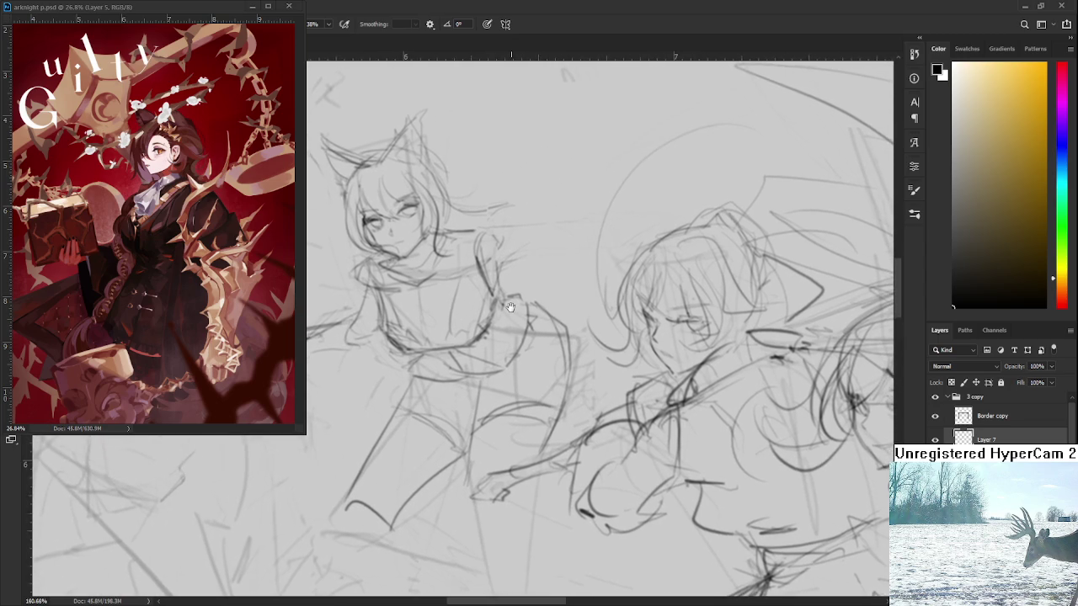
{"action": "scroll", "coordinate": [506, 310], "scroll_direction": "down", "scroll_amount": 1}
{"action": "scroll", "coordinate": [506, 310], "scroll_direction": "down", "scroll_amount": 1}
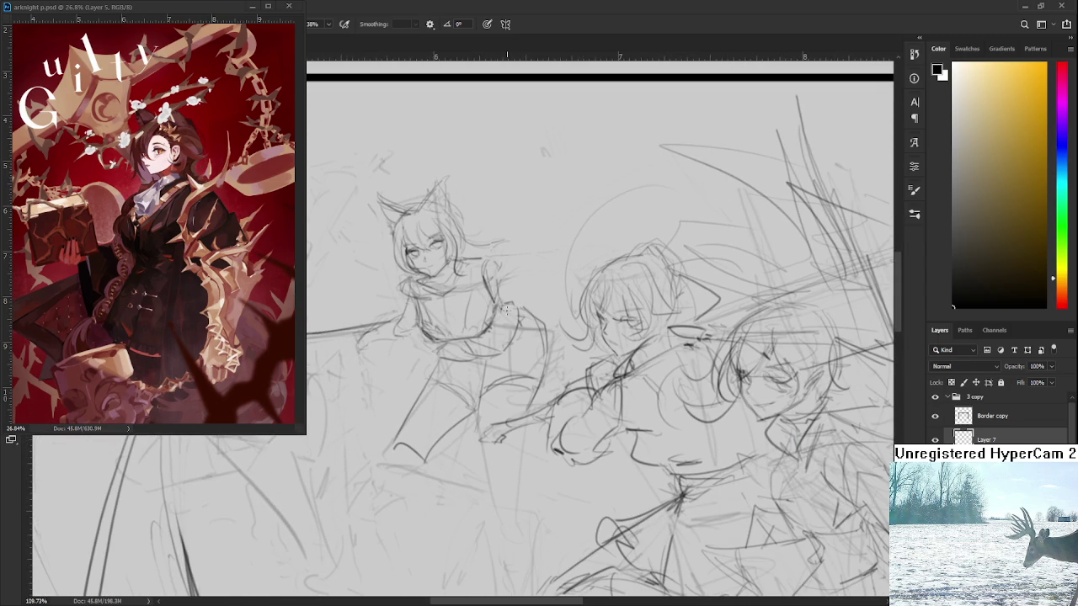
{"action": "scroll", "coordinate": [506, 310], "scroll_direction": "up", "scroll_amount": 1}
{"action": "scroll", "coordinate": [489, 308], "scroll_direction": "up", "scroll_amount": 2}
{"action": "scroll", "coordinate": [460, 307], "scroll_direction": "up", "scroll_amount": 1}
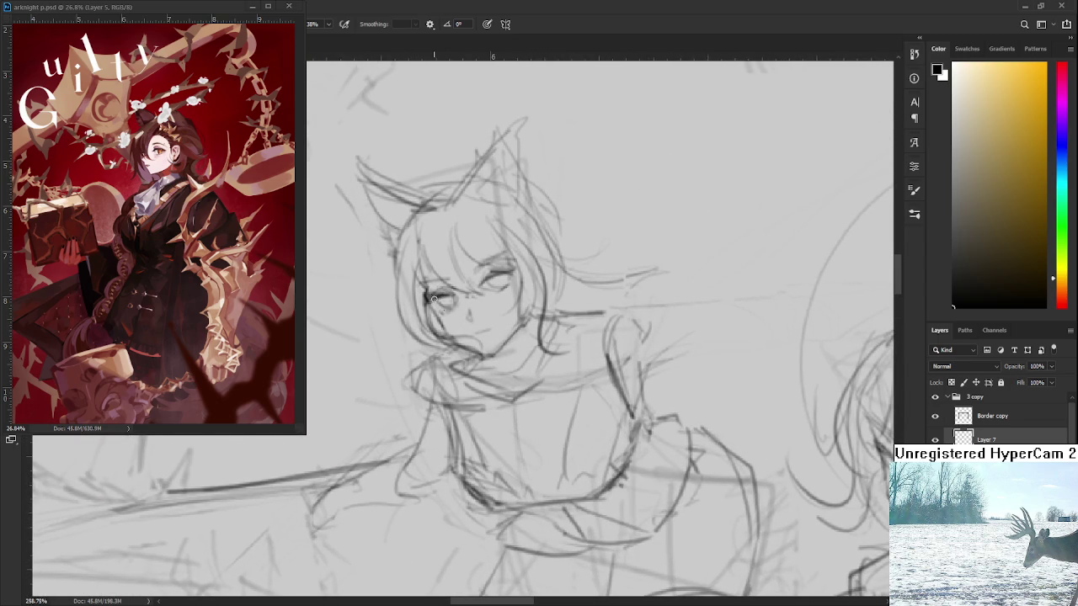
{"action": "left_click_drag", "start_coordinate": [424, 299], "coordinate": [430, 296]}
- Draw three long vertical pencil lines for the left girl's leg below her skirt
{"action": "left_click_drag", "start_coordinate": [522, 276], "coordinate": [485, 232]}
{"action": "scroll", "coordinate": [483, 274], "scroll_direction": "down", "scroll_amount": 5}
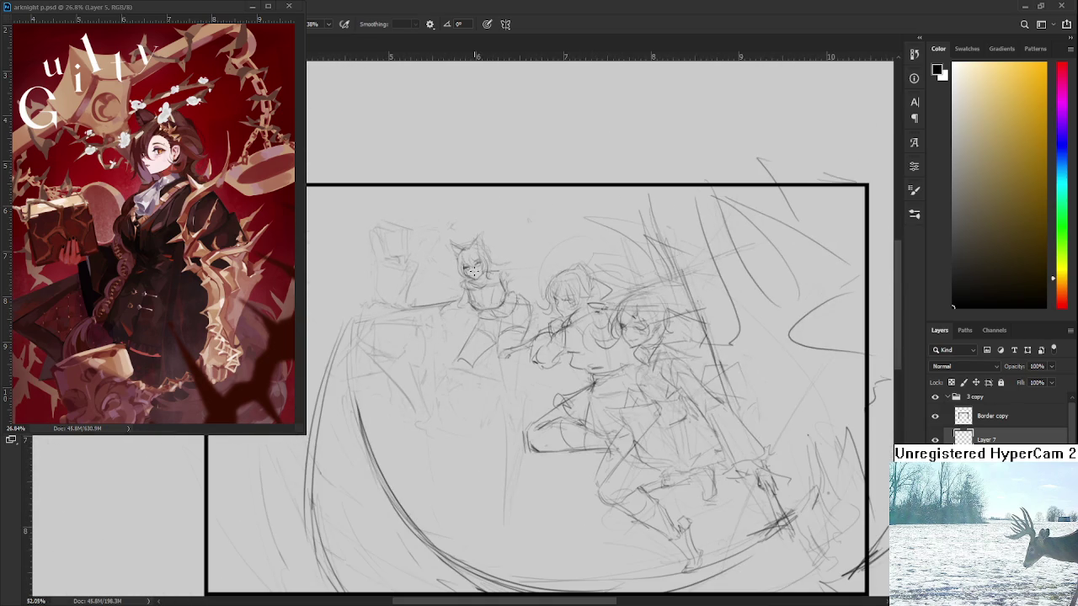
{"action": "scroll", "coordinate": [512, 410], "scroll_direction": "up", "scroll_amount": 2}
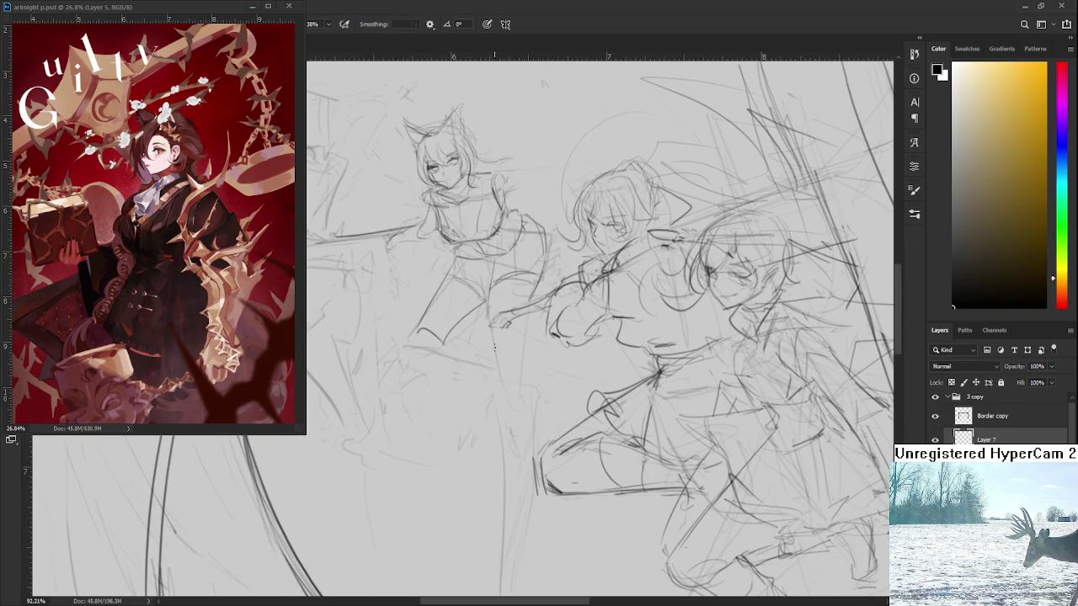
{"action": "scroll", "coordinate": [493, 389], "scroll_direction": "up", "scroll_amount": 1}
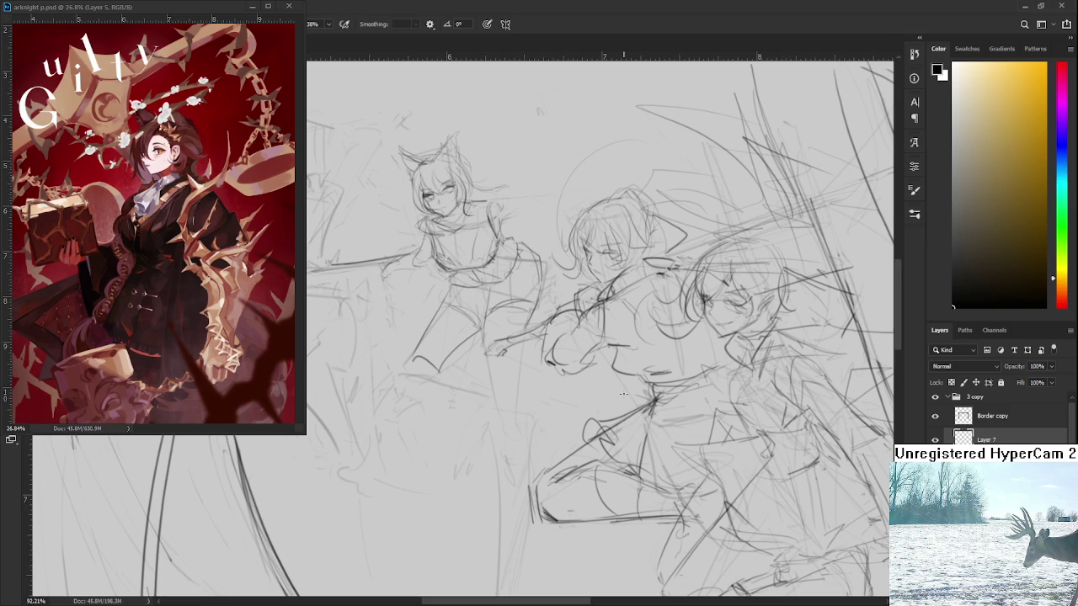
{"action": "key", "text": "e"}
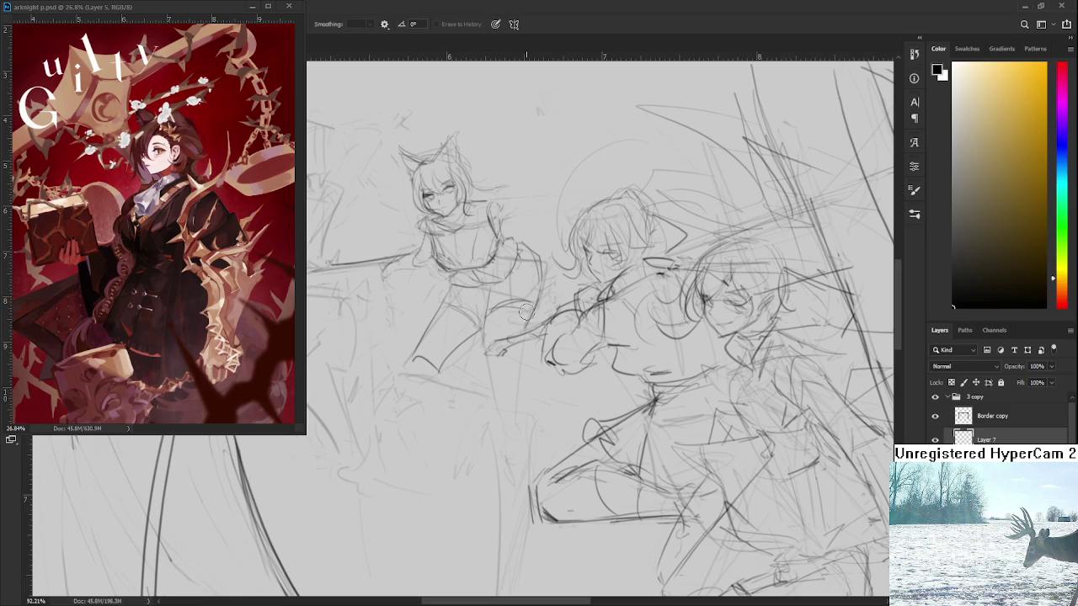
{"action": "key", "text": "b"}
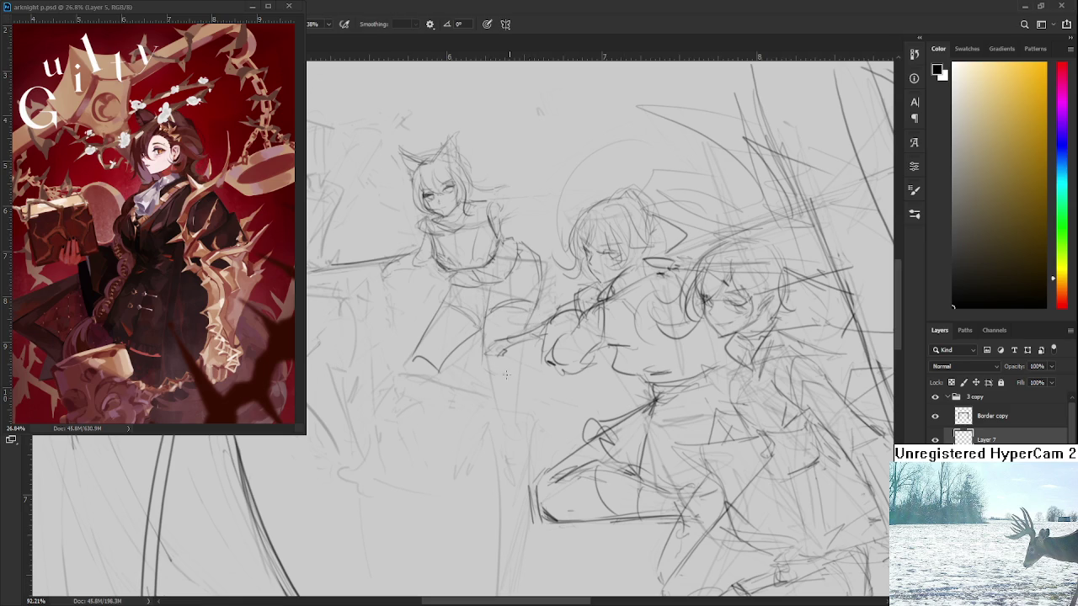
{"action": "left_click_drag", "start_coordinate": [506, 354], "coordinate": [510, 322]}
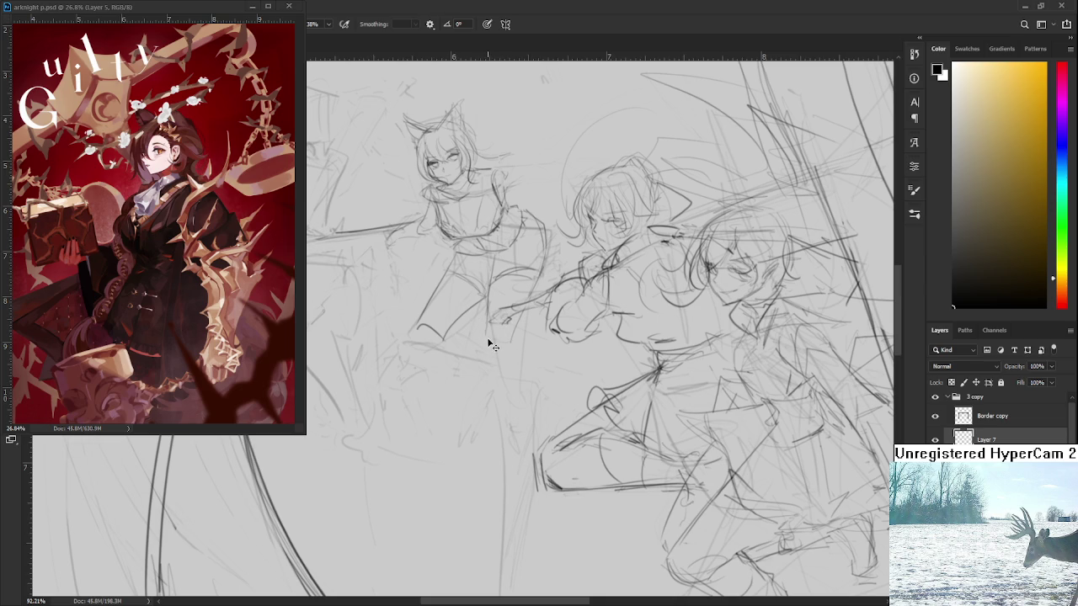
{"action": "scroll", "coordinate": [510, 352], "scroll_direction": "down", "scroll_amount": 1}
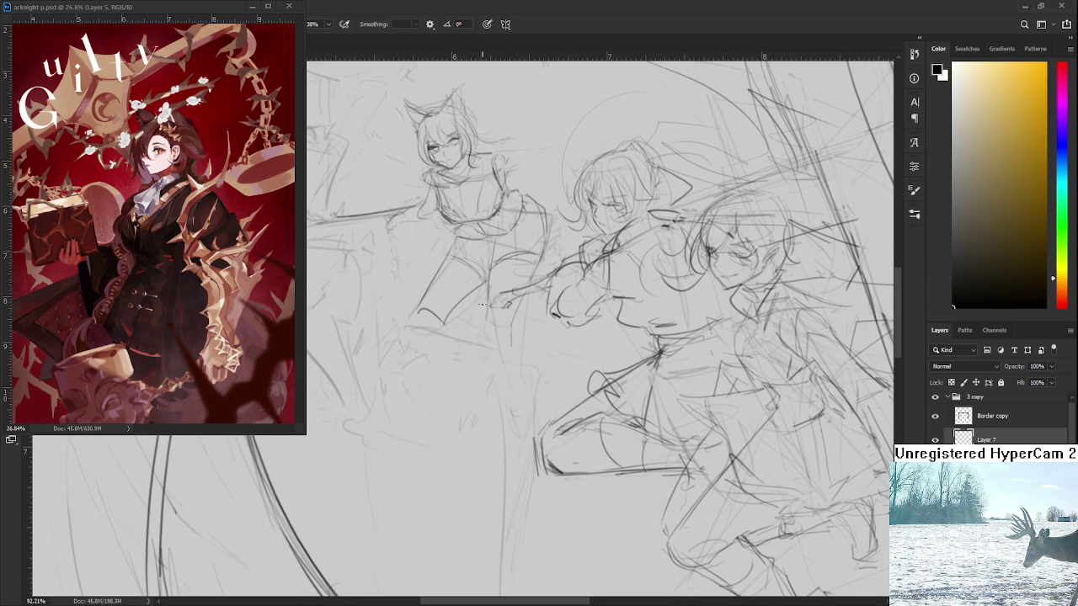
{"action": "left_click_drag", "start_coordinate": [486, 316], "coordinate": [486, 456]}
{"action": "left_click_drag", "start_coordinate": [516, 315], "coordinate": [512, 391]}
{"action": "left_click_drag", "start_coordinate": [514, 315], "coordinate": [503, 431]}
{"action": "scroll", "coordinate": [509, 382], "scroll_direction": "down", "scroll_amount": 2}
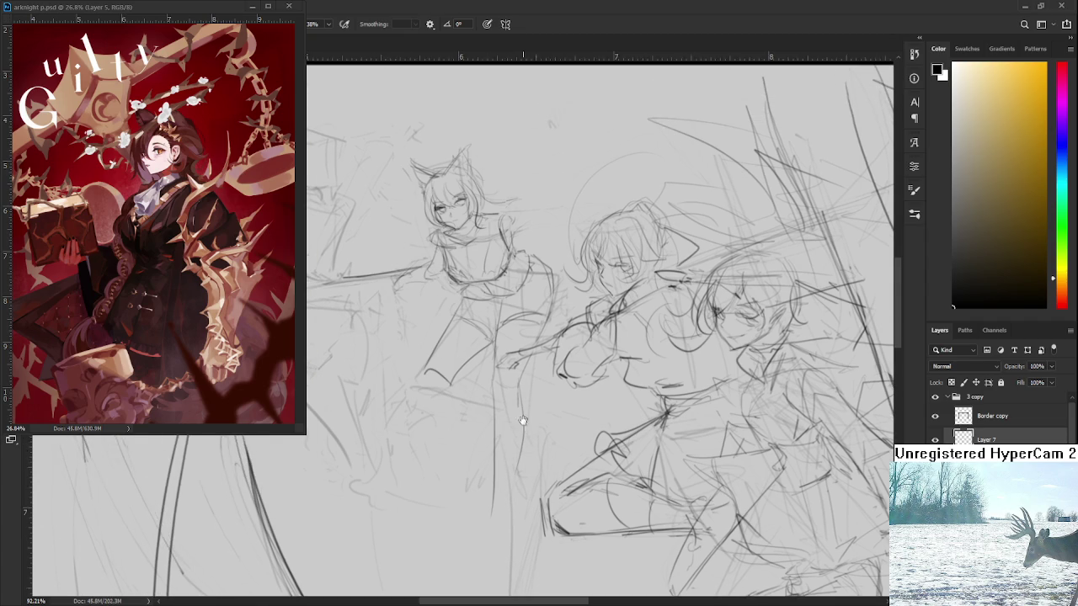
{"action": "scroll", "coordinate": [513, 129], "scroll_direction": "down", "scroll_amount": 2}
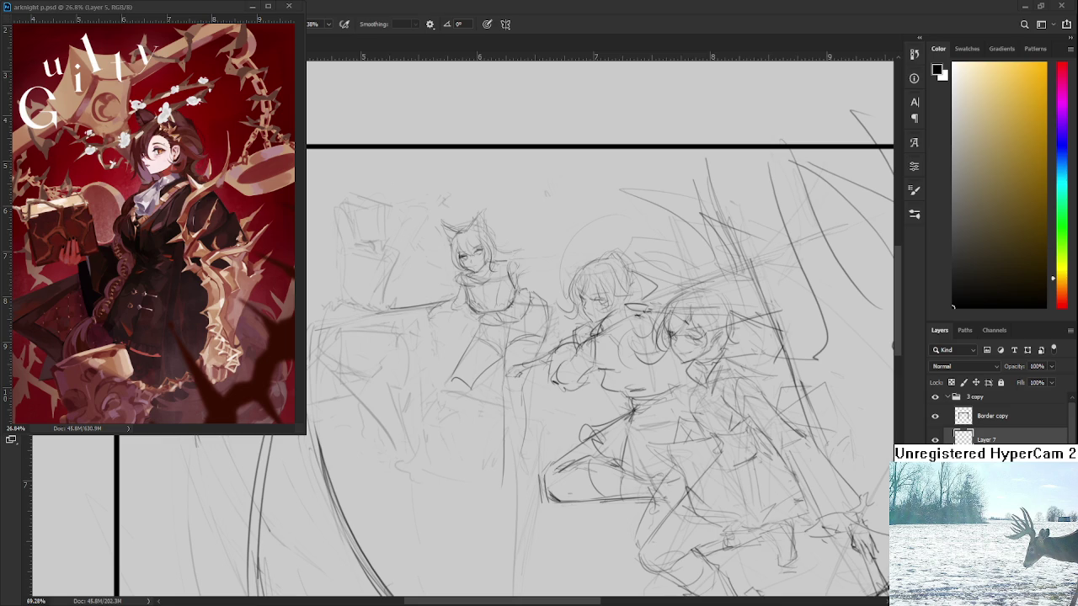
- Add short pencil marks beside the new leg lines
{"action": "scroll", "coordinate": [467, 393], "scroll_direction": "up", "scroll_amount": 1}
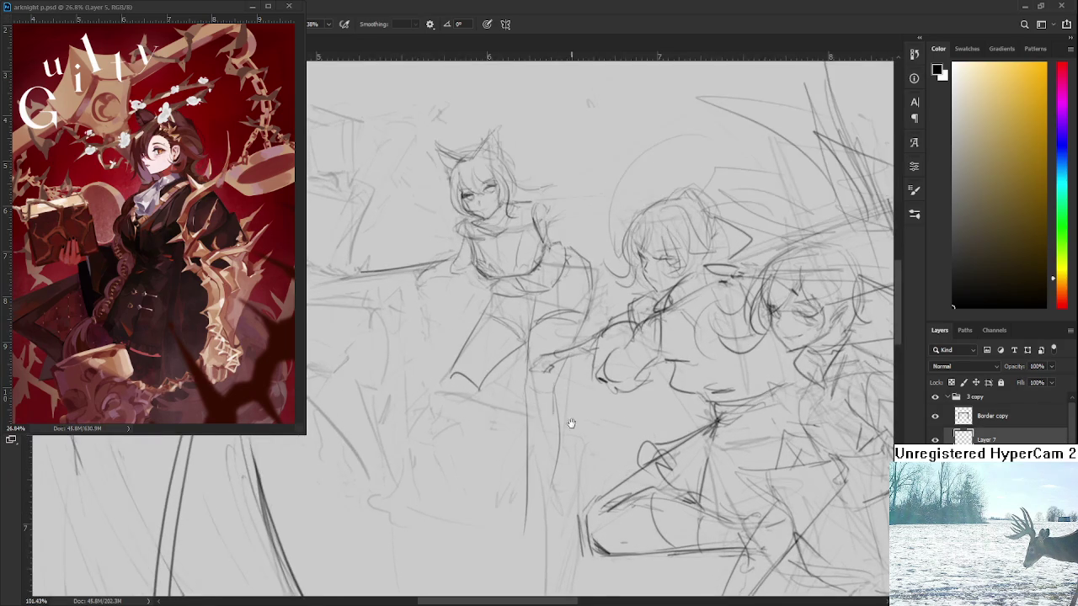
{"action": "scroll", "coordinate": [509, 408], "scroll_direction": "up", "scroll_amount": 1}
{"action": "scroll", "coordinate": [499, 403], "scroll_direction": "up", "scroll_amount": 1}
{"action": "scroll", "coordinate": [499, 404], "scroll_direction": "down", "scroll_amount": 1}
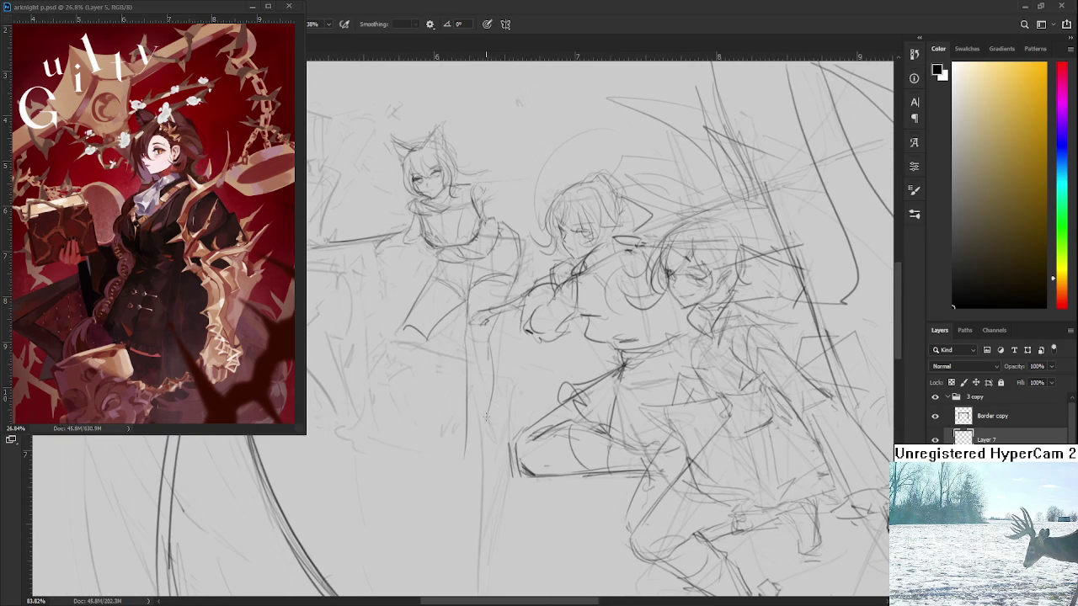
{"action": "scroll", "coordinate": [485, 416], "scroll_direction": "down", "scroll_amount": 2}
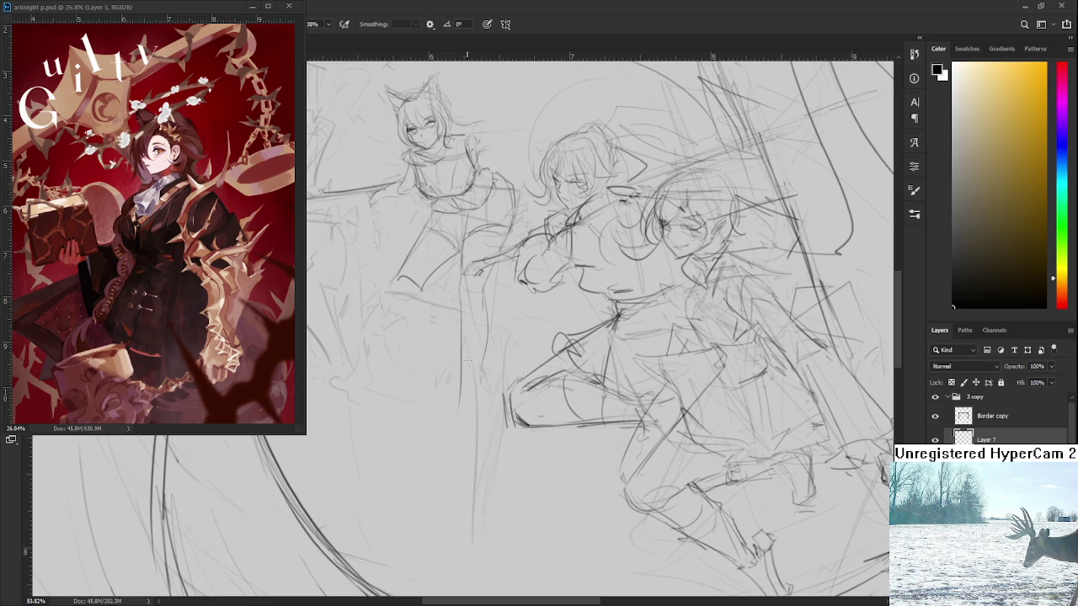
{"action": "mouse_move", "coordinate": [448, 354]}
{"action": "left_mouse_down"}
{"action": "mouse_move", "coordinate": [477, 361]}
{"action": "mouse_move", "coordinate": [460, 352]}
{"action": "mouse_move", "coordinate": [478, 403]}
{"action": "left_mouse_up"}
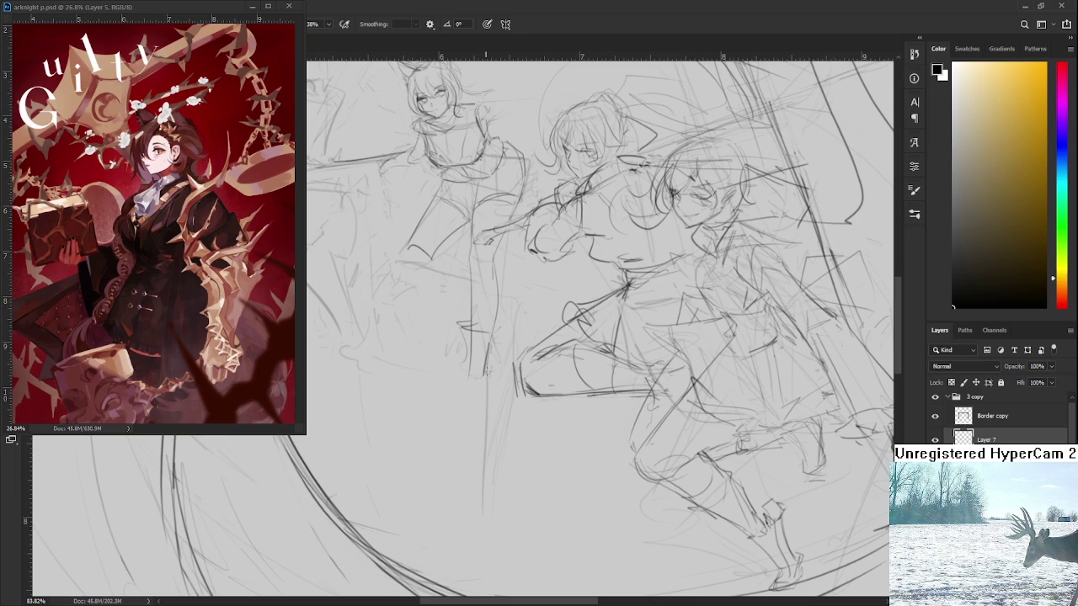
- Add two faint vertical strokes for the left girl's lower leg
{"action": "left_click_drag", "start_coordinate": [486, 357], "coordinate": [490, 348]}
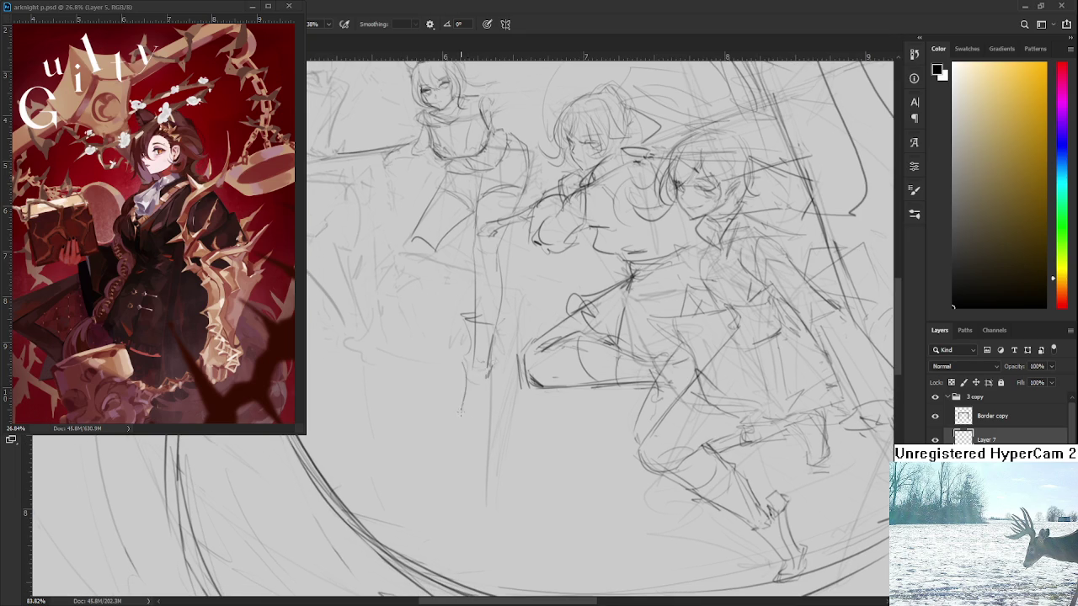
{"action": "left_click_drag", "start_coordinate": [463, 385], "coordinate": [464, 420]}
{"action": "mouse_move", "coordinate": [488, 368]}
{"action": "left_mouse_down"}
{"action": "mouse_move", "coordinate": [490, 409]}
{"action": "mouse_move", "coordinate": [474, 445]}
{"action": "mouse_move", "coordinate": [480, 432]}
{"action": "left_mouse_up"}
- Erase the first foot and redraw the lower leg and foot outline
{"action": "key", "text": "e"}
{"action": "key", "text": "b"}
{"action": "left_click_drag", "start_coordinate": [468, 379], "coordinate": [466, 440]}
{"action": "left_click_drag", "start_coordinate": [493, 386], "coordinate": [480, 434]}
{"action": "left_click_drag", "start_coordinate": [480, 441], "coordinate": [476, 445]}
{"action": "left_click_drag", "start_coordinate": [459, 383], "coordinate": [500, 404]}
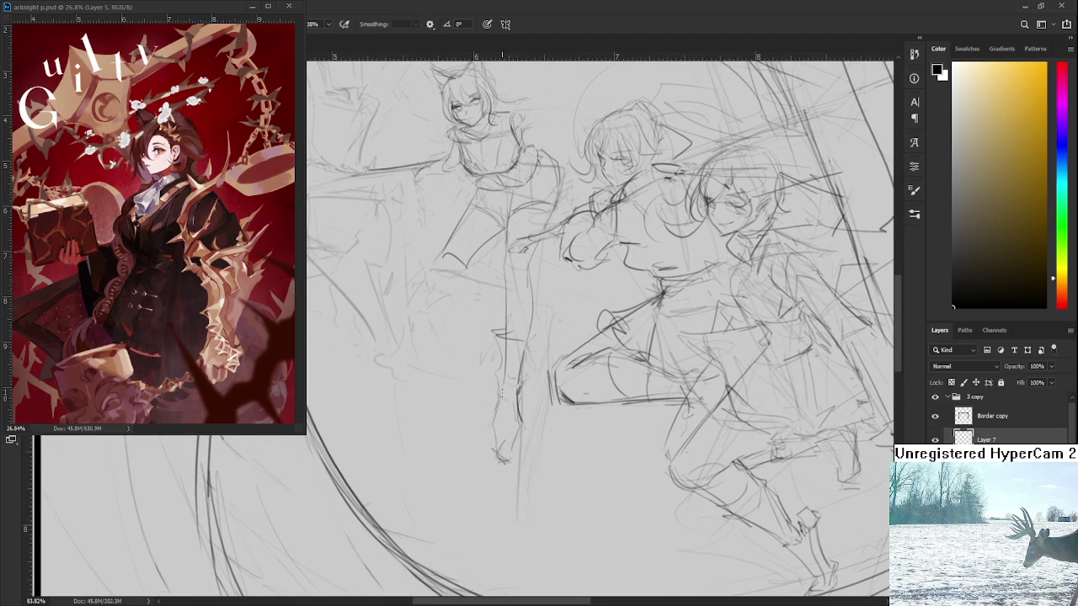
- Erase the old foot lines and redraw the left girl's leg and foot strokes
{"action": "key", "text": "e"}
{"action": "left_click_drag", "start_coordinate": [497, 459], "coordinate": [505, 439]}
{"action": "key", "text": "b"}
{"action": "mouse_move", "coordinate": [503, 349]}
{"action": "left_mouse_down"}
{"action": "mouse_move", "coordinate": [492, 393]}
{"action": "mouse_move", "coordinate": [528, 389]}
{"action": "mouse_move", "coordinate": [540, 342]}
{"action": "left_mouse_up"}
{"action": "scroll", "coordinate": [528, 371], "scroll_direction": "down", "scroll_amount": 1}
{"action": "key", "text": "e"}
{"action": "mouse_move", "coordinate": [503, 396]}
{"action": "left_mouse_down"}
{"action": "mouse_move", "coordinate": [524, 404]}
{"action": "mouse_move", "coordinate": [517, 418]}
{"action": "left_mouse_up"}
{"action": "key", "text": "b"}
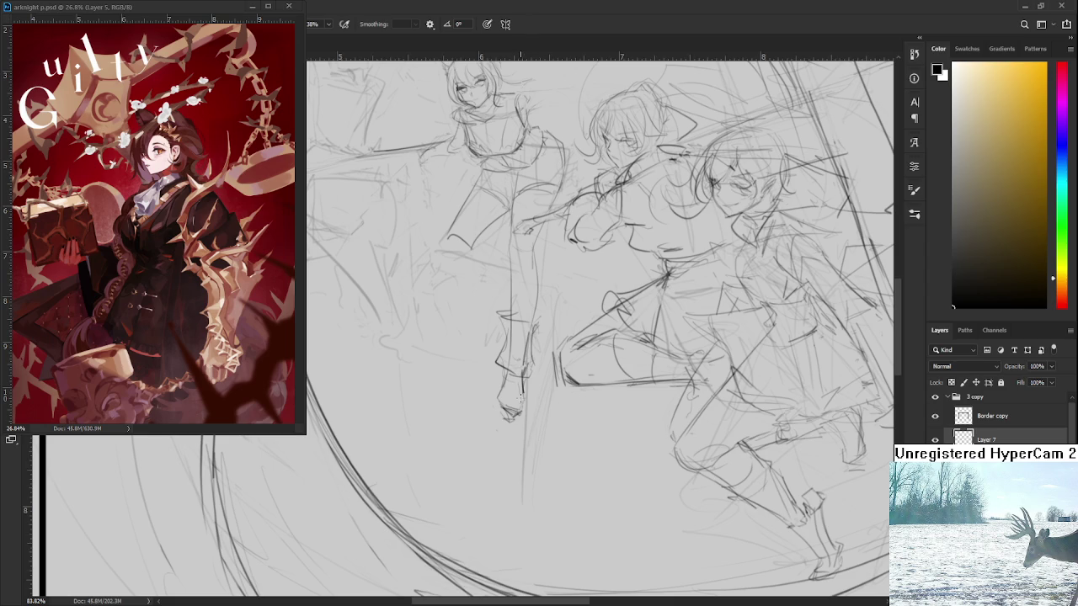
- Clear the leftover foot and shoe strokes from the left girl's sketch
{"action": "left_click_drag", "start_coordinate": [527, 371], "coordinate": [532, 445]}
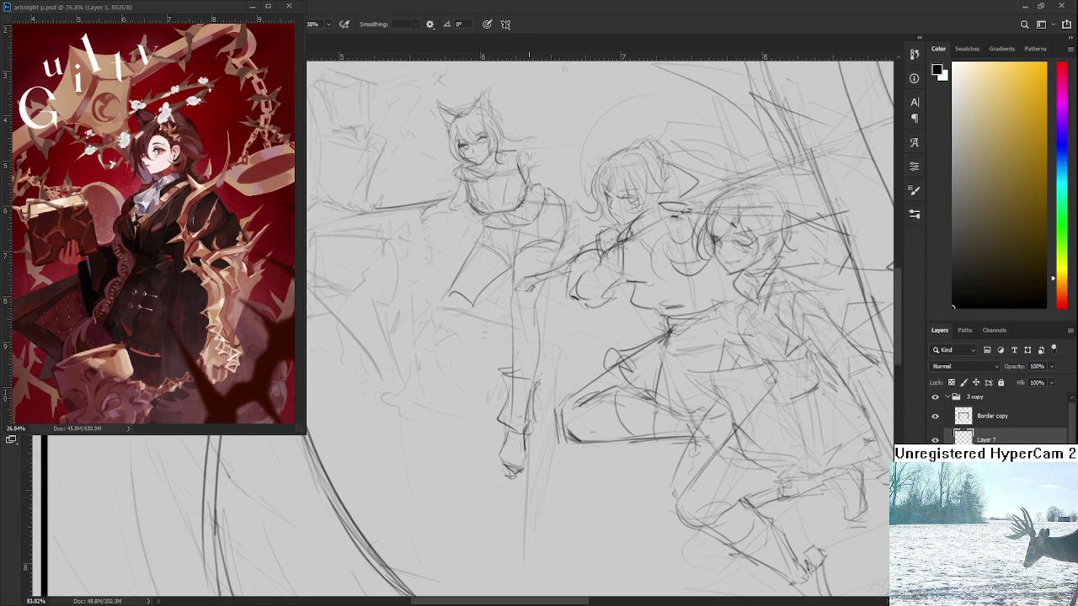
{"action": "key", "text": "e"}
{"action": "mouse_move", "coordinate": [510, 472]}
{"action": "left_mouse_down"}
{"action": "mouse_move", "coordinate": [501, 446]}
{"action": "mouse_move", "coordinate": [531, 385]}
{"action": "left_mouse_up"}
{"action": "key", "text": "b"}
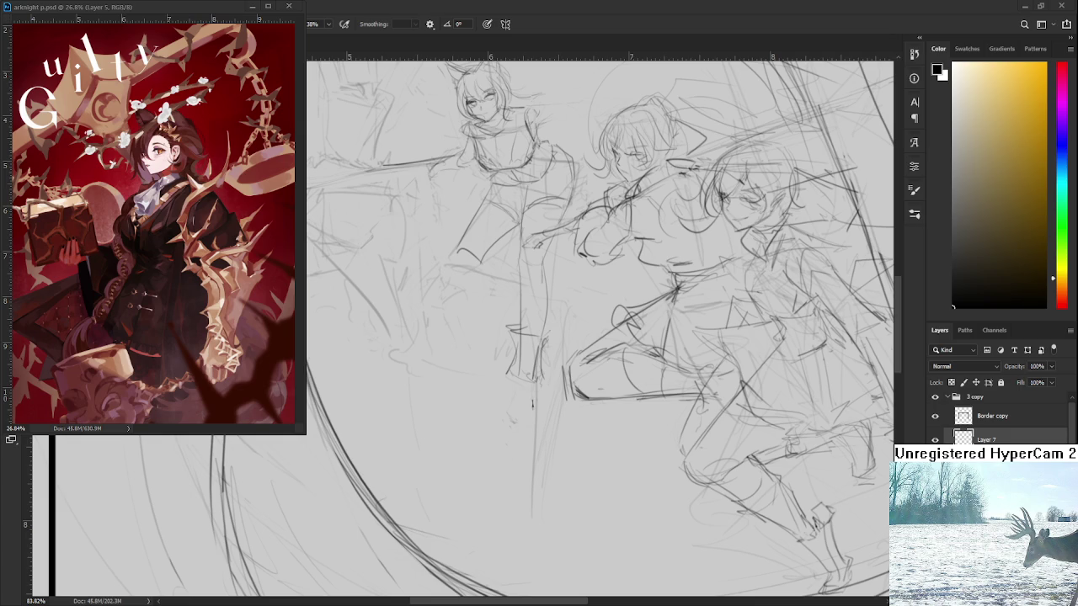
{"action": "scroll", "coordinate": [532, 404], "scroll_direction": "up", "scroll_amount": 2}
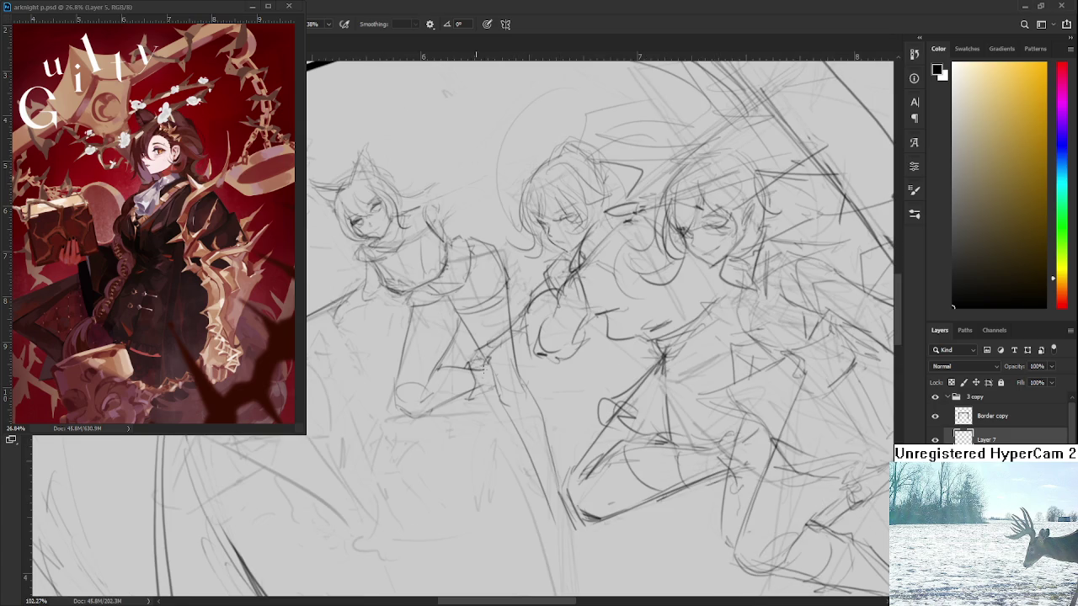
- Rotate the view and extend the left girl's leg downward with two long pencil strokes
{"action": "mouse_move", "coordinate": [514, 393]}
{"action": "left_mouse_down"}
{"action": "mouse_move", "coordinate": [501, 412]}
{"action": "mouse_move", "coordinate": [480, 390]}
{"action": "mouse_move", "coordinate": [519, 454]}
{"action": "mouse_move", "coordinate": [544, 473]}
{"action": "mouse_move", "coordinate": [543, 461]}
{"action": "mouse_move", "coordinate": [528, 497]}
{"action": "left_mouse_up"}
{"action": "scroll", "coordinate": [489, 379], "scroll_direction": "down", "scroll_amount": 2}
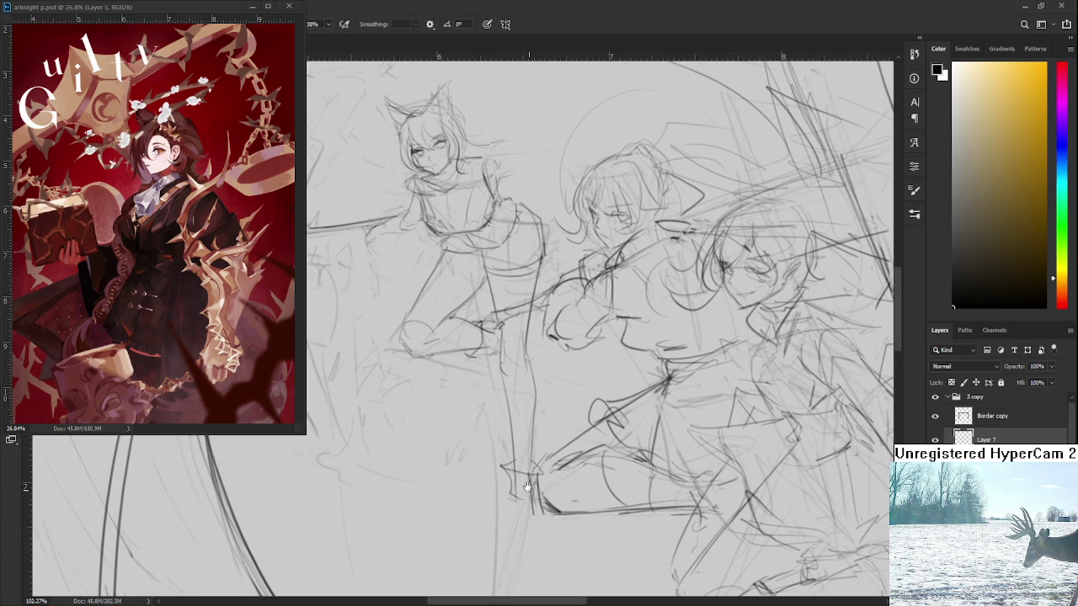
{"action": "scroll", "coordinate": [531, 471], "scroll_direction": "down", "scroll_amount": 1}
{"action": "scroll", "coordinate": [528, 438], "scroll_direction": "down", "scroll_amount": 4}
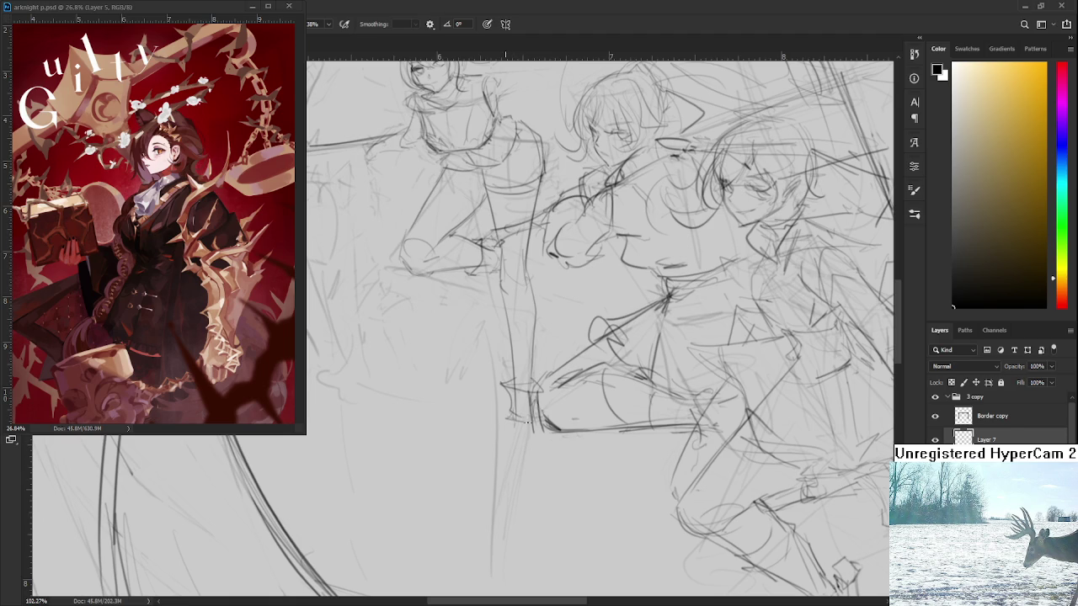
{"action": "left_click_drag", "start_coordinate": [514, 424], "coordinate": [520, 472]}
{"action": "left_click_drag", "start_coordinate": [532, 419], "coordinate": [532, 482]}
{"action": "key", "text": "e"}
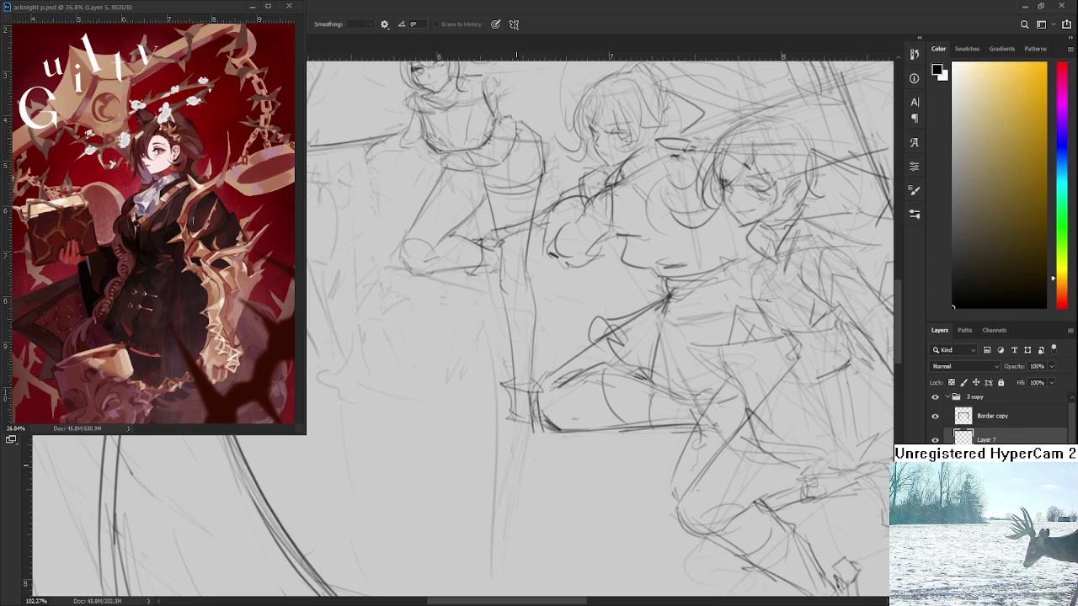
{"action": "scroll", "coordinate": [616, 427], "scroll_direction": "down", "scroll_amount": 2}
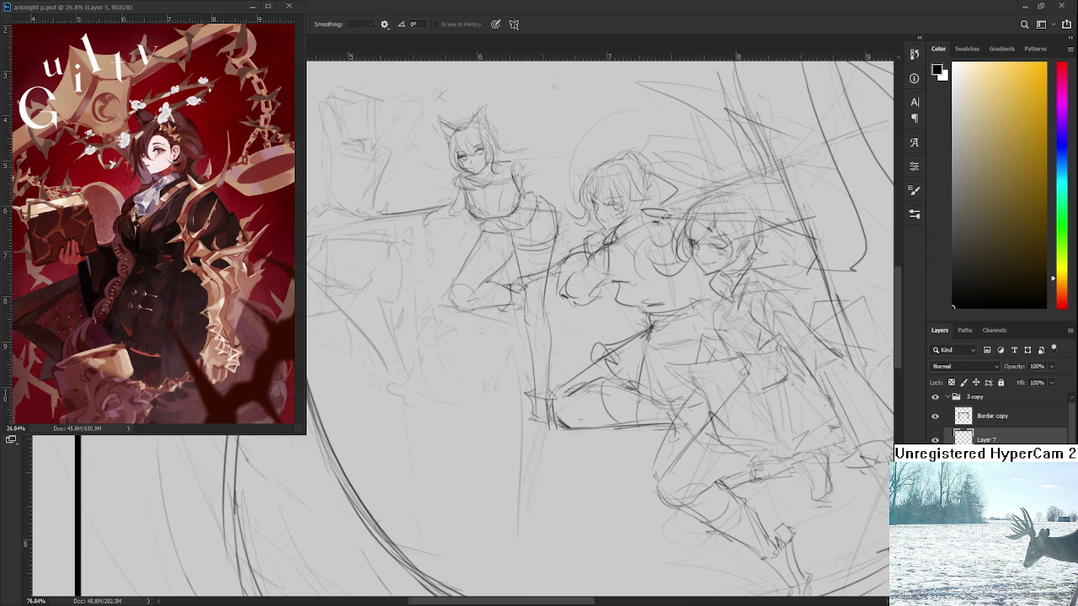
{"action": "scroll", "coordinate": [505, 330], "scroll_direction": "down", "scroll_amount": 1}
{"action": "scroll", "coordinate": [509, 415], "scroll_direction": "down", "scroll_amount": 2}
{"action": "scroll", "coordinate": [509, 414], "scroll_direction": "down", "scroll_amount": 1}
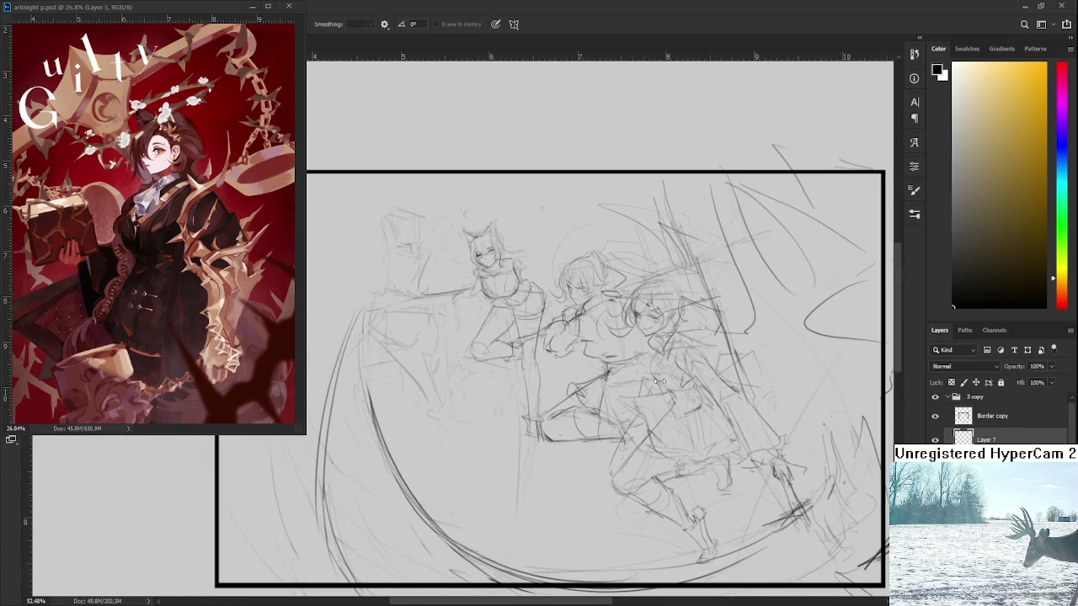
{"action": "scroll", "coordinate": [472, 352], "scroll_direction": "up", "scroll_amount": 1}
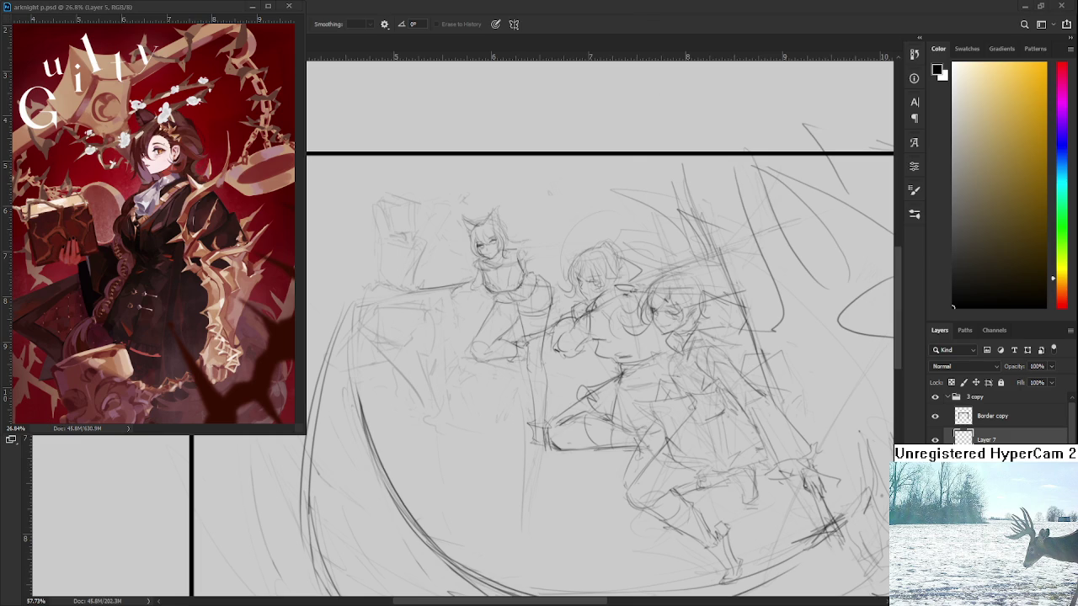
- Undo the last short pencil stroke and redraw it as a vertical line
{"action": "scroll", "coordinate": [561, 399], "scroll_direction": "up", "scroll_amount": 1}
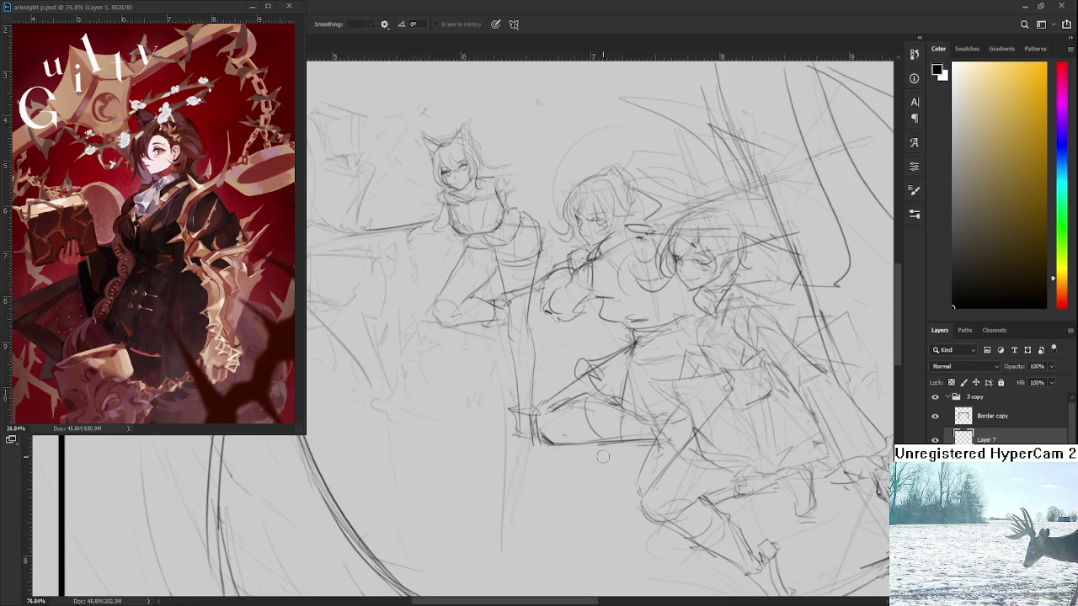
{"action": "scroll", "coordinate": [556, 446], "scroll_direction": "up", "scroll_amount": 1}
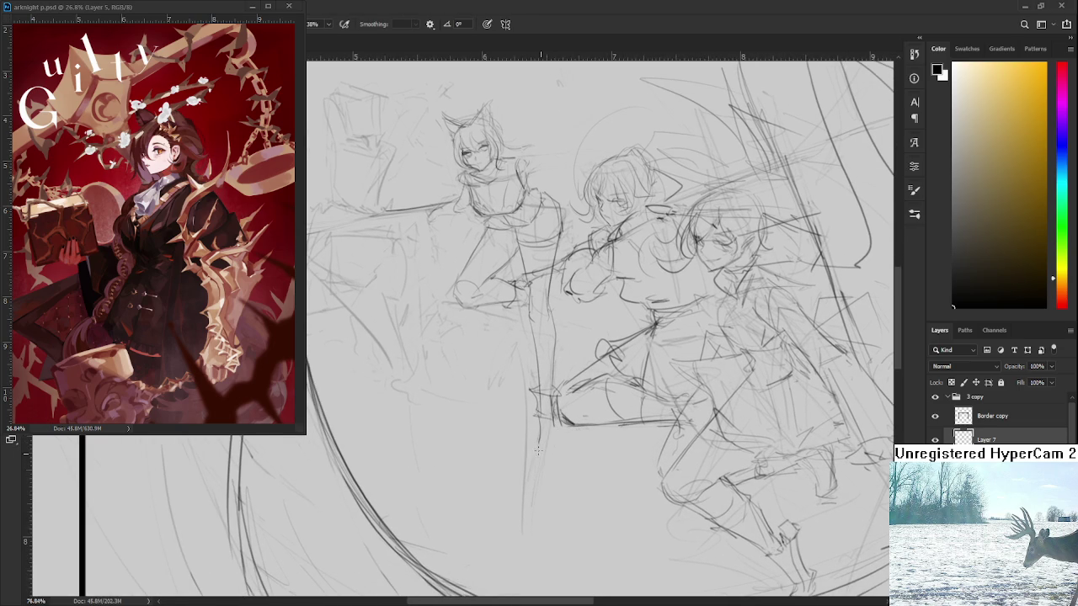
{"action": "key", "text": "ctrl+z"}
{"action": "mouse_move", "coordinate": [541, 418]}
{"action": "left_mouse_down"}
{"action": "mouse_move", "coordinate": [539, 443]}
{"action": "mouse_move", "coordinate": [560, 456]}
{"action": "left_mouse_up"}
- Add a faint stroke near a figure's arm and darker marks lower in the sketch
{"action": "left_click_drag", "start_coordinate": [562, 416], "coordinate": [582, 517]}
{"action": "scroll", "coordinate": [583, 517], "scroll_direction": "down", "scroll_amount": 2}
{"action": "scroll", "coordinate": [585, 501], "scroll_direction": "down", "scroll_amount": 2}
{"action": "scroll", "coordinate": [586, 484], "scroll_direction": "down", "scroll_amount": 2}
{"action": "scroll", "coordinate": [588, 469], "scroll_direction": "down", "scroll_amount": 1}
{"action": "scroll", "coordinate": [588, 469], "scroll_direction": "up", "scroll_amount": 2}
{"action": "scroll", "coordinate": [592, 473], "scroll_direction": "down", "scroll_amount": 3}
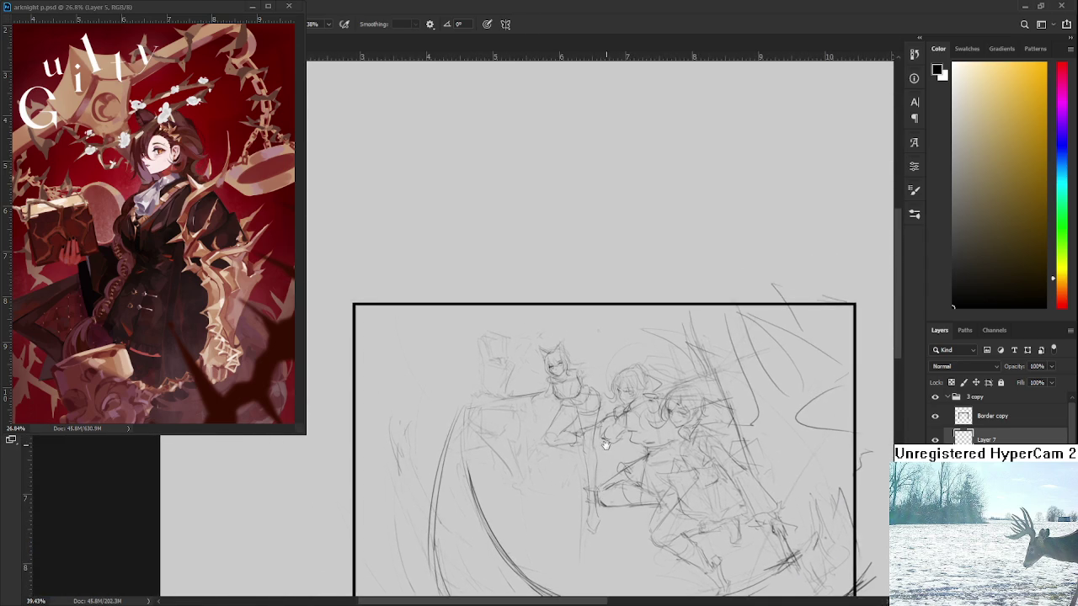
{"action": "scroll", "coordinate": [605, 432], "scroll_direction": "down", "scroll_amount": 2}
{"action": "scroll", "coordinate": [606, 443], "scroll_direction": "up", "scroll_amount": 2}
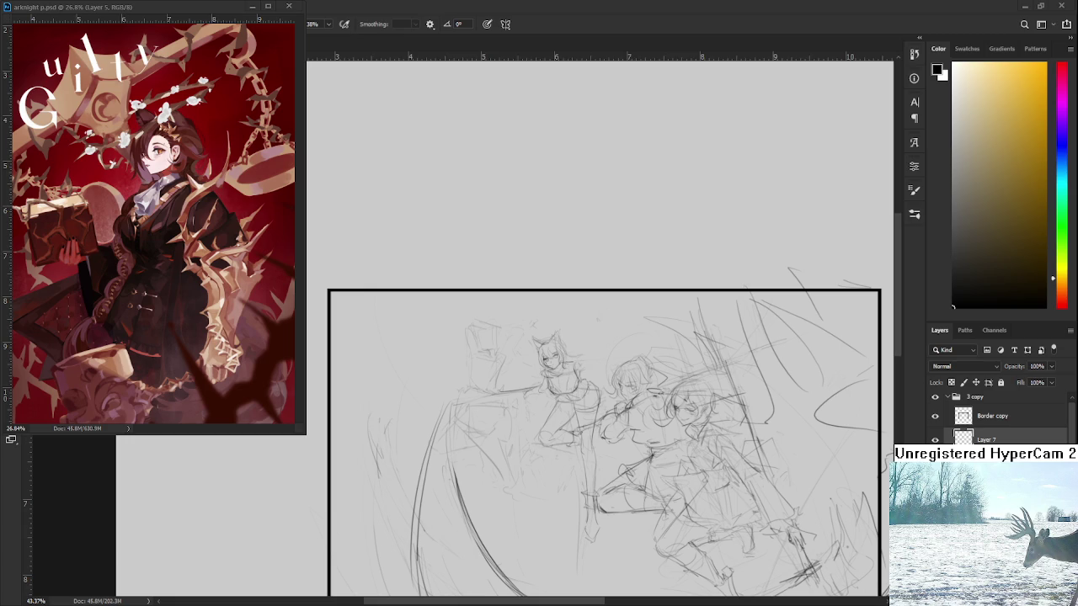
{"action": "scroll", "coordinate": [562, 393], "scroll_direction": "up", "scroll_amount": 2}
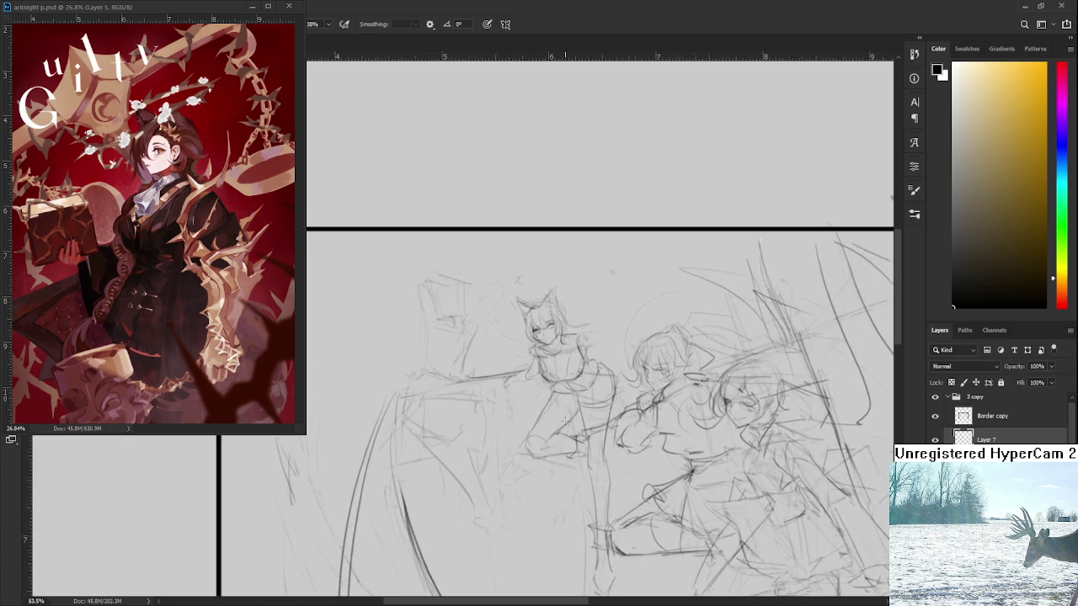
{"action": "scroll", "coordinate": [561, 393], "scroll_direction": "up", "scroll_amount": 2}
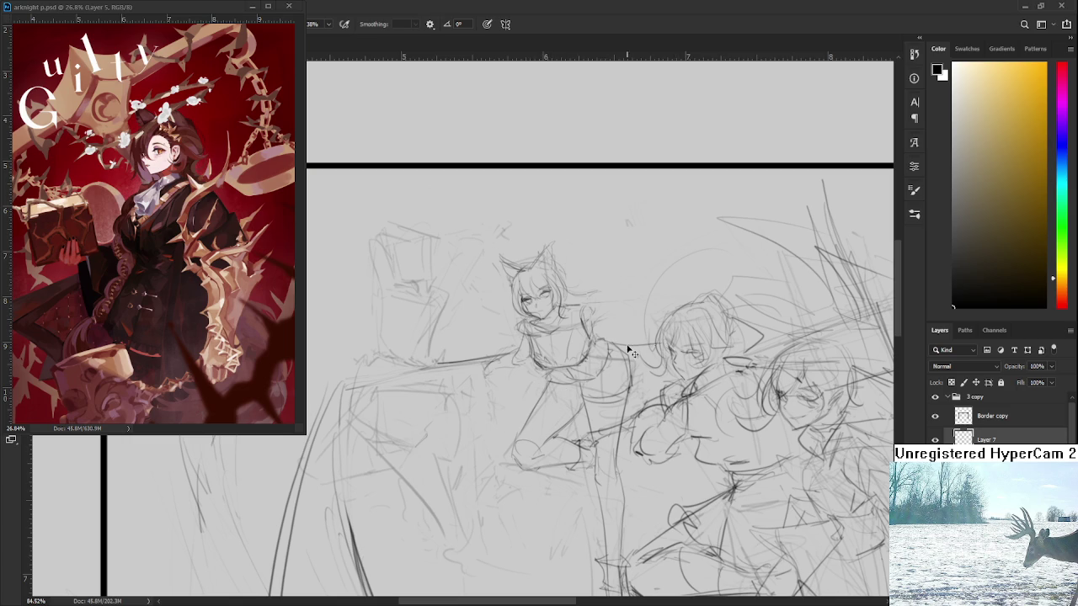
{"action": "left_click_drag", "start_coordinate": [630, 371], "coordinate": [667, 375]}
{"action": "left_click_drag", "start_coordinate": [625, 457], "coordinate": [644, 457]}
{"action": "scroll", "coordinate": [638, 354], "scroll_direction": "down", "scroll_amount": 1}
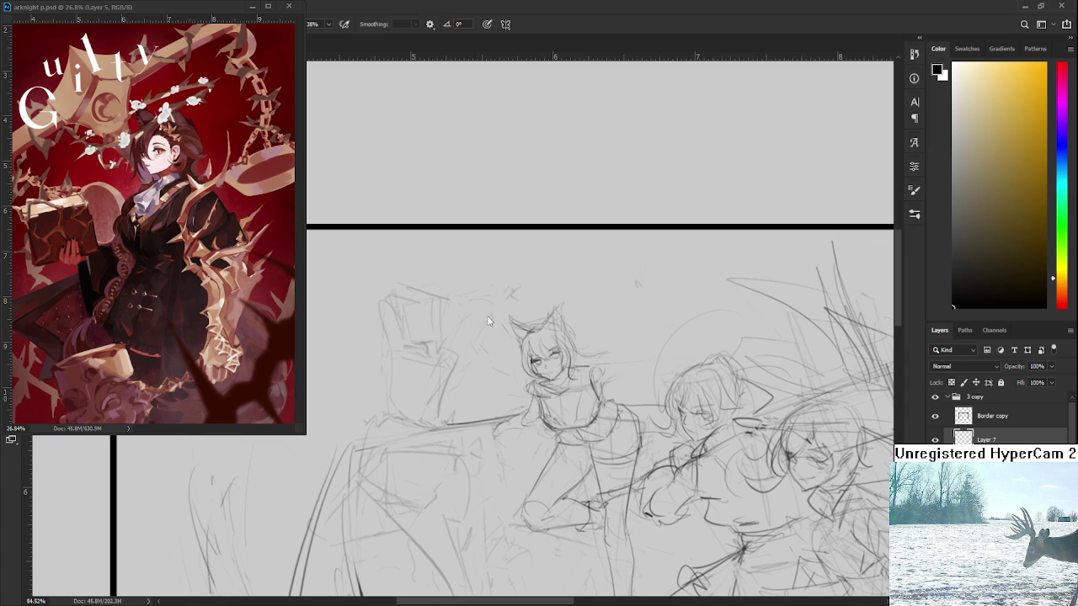
{"action": "scroll", "coordinate": [506, 325], "scroll_direction": "down", "scroll_amount": 1}
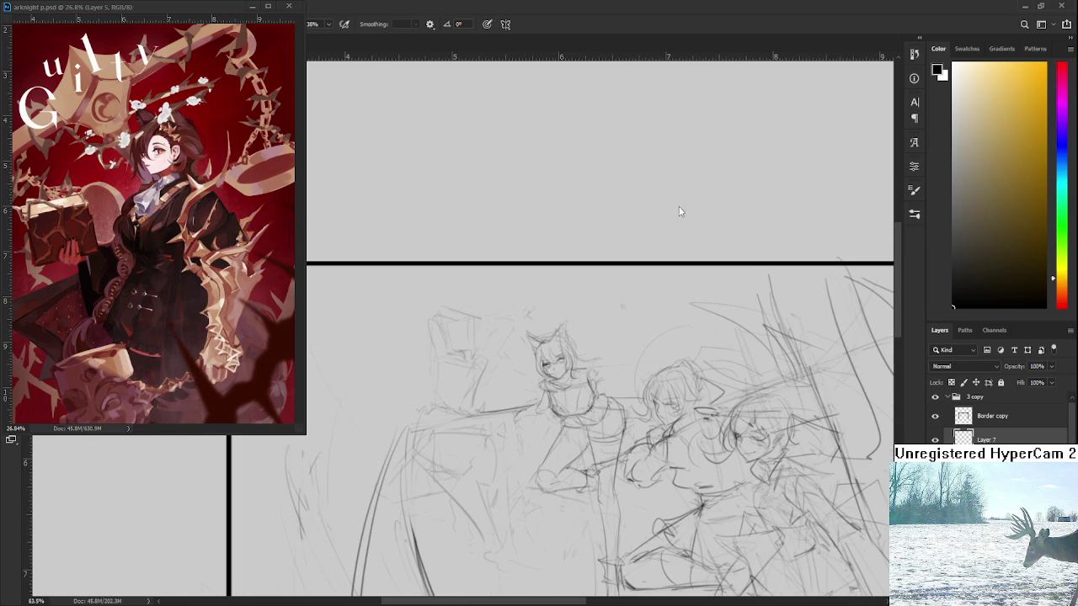
{"action": "scroll", "coordinate": [594, 364], "scroll_direction": "up", "scroll_amount": 2}
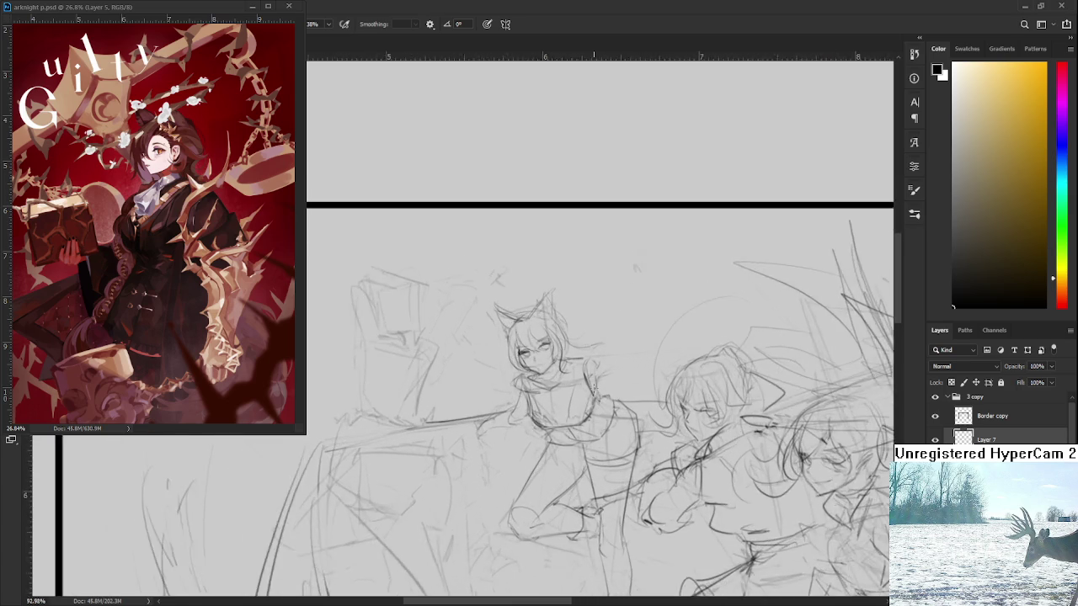
- Darken the cat-eared girl's shoulder and connect the collar line to her arm
{"action": "scroll", "coordinate": [598, 357], "scroll_direction": "up", "scroll_amount": 2}
{"action": "mouse_move", "coordinate": [581, 350]}
{"action": "left_mouse_down"}
{"action": "mouse_move", "coordinate": [600, 412]}
{"action": "mouse_move", "coordinate": [591, 420]}
{"action": "left_mouse_up"}
{"action": "key", "text": "ctrl+z"}
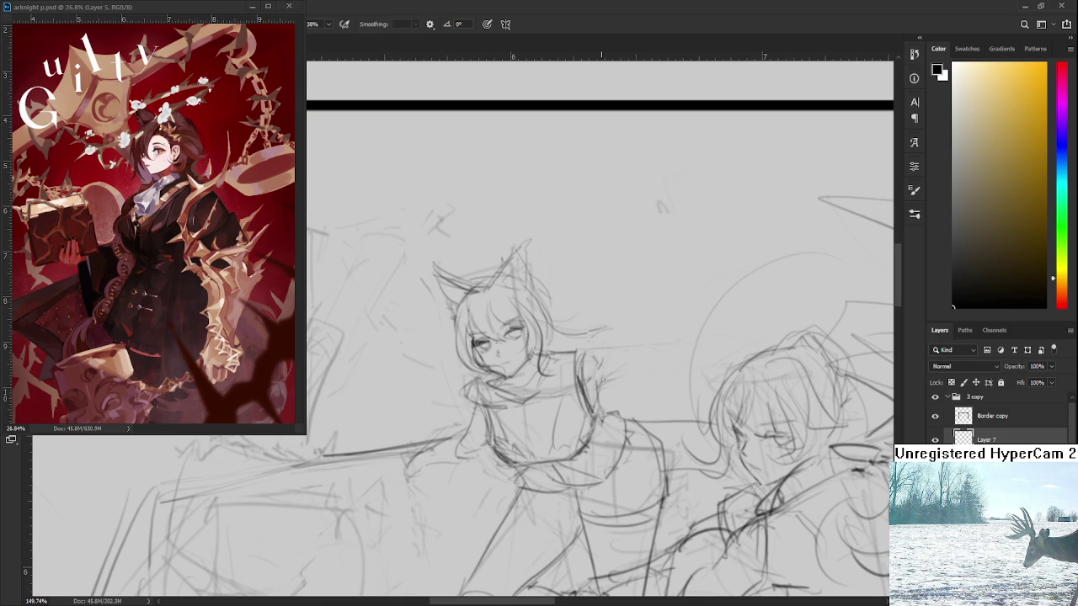
{"action": "mouse_move", "coordinate": [613, 380]}
{"action": "left_mouse_down"}
{"action": "mouse_move", "coordinate": [622, 334]}
{"action": "mouse_move", "coordinate": [703, 345]}
{"action": "mouse_move", "coordinate": [663, 354]}
{"action": "left_mouse_up"}
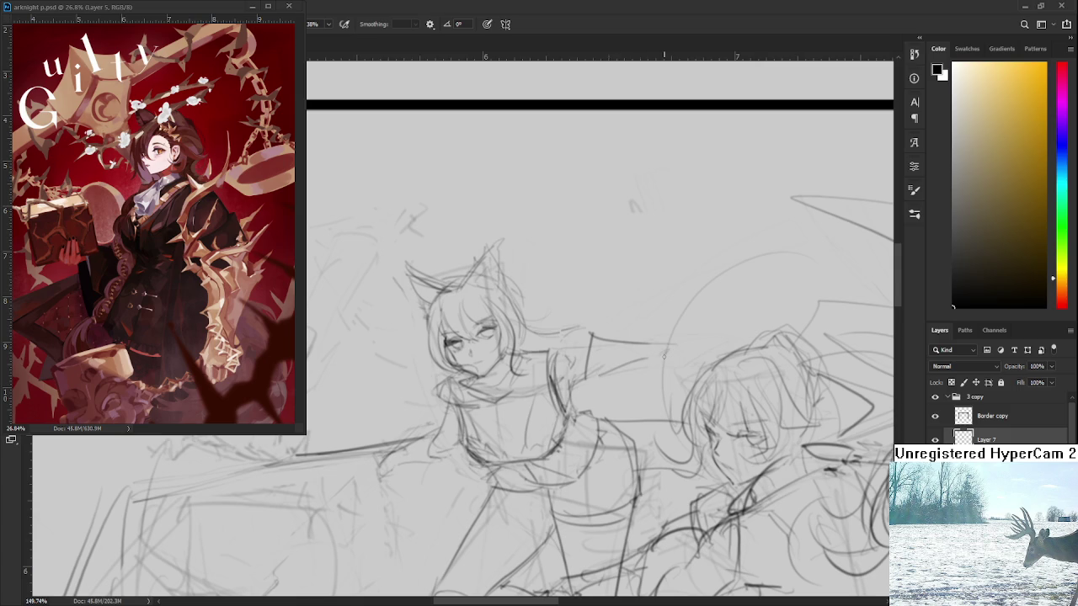
{"action": "scroll", "coordinate": [664, 355], "scroll_direction": "down", "scroll_amount": 1}
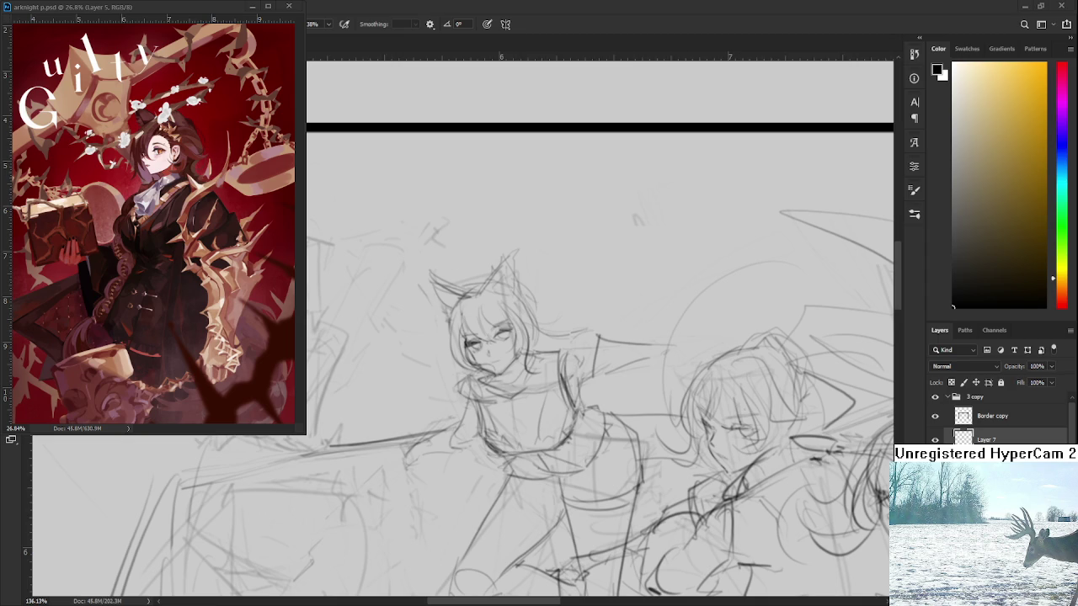
{"action": "scroll", "coordinate": [732, 368], "scroll_direction": "up", "scroll_amount": 5}
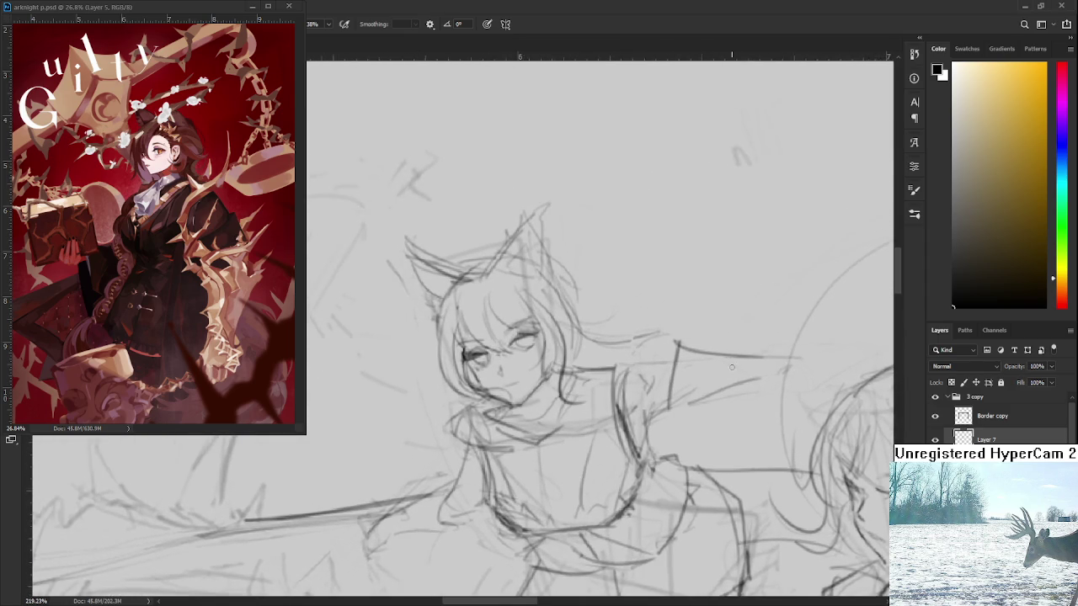
{"action": "left_click_drag", "start_coordinate": [637, 370], "coordinate": [684, 365]}
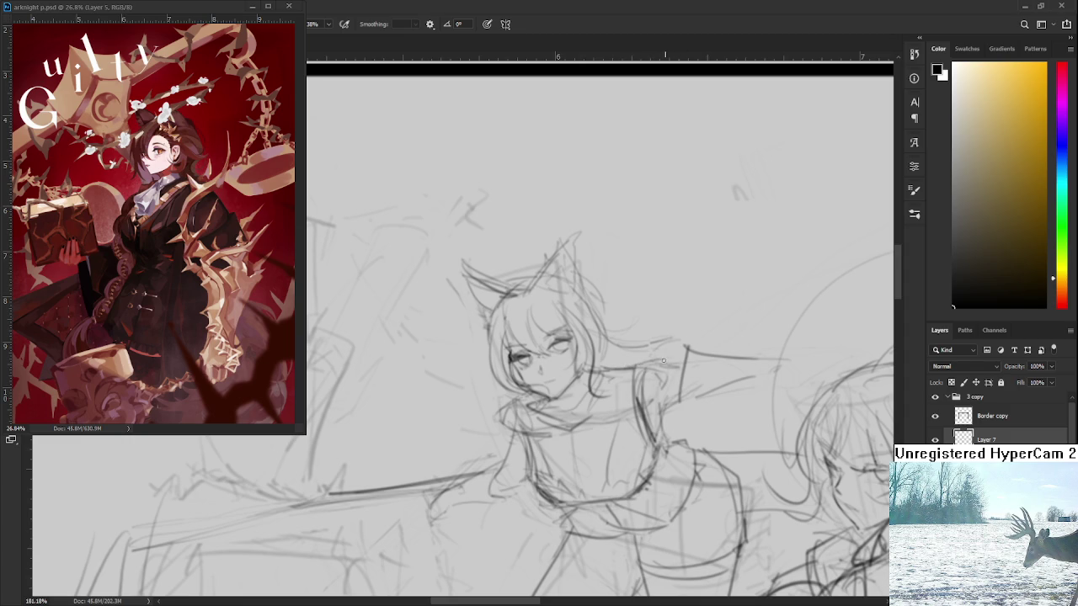
- Draw the sleeve cuff on the outstretched arm, redoing the first attempt
{"action": "scroll", "coordinate": [666, 394], "scroll_direction": "right", "scroll_amount": 2}
{"action": "mouse_move", "coordinate": [658, 372]}
{"action": "left_mouse_down"}
{"action": "mouse_move", "coordinate": [656, 414]}
{"action": "mouse_move", "coordinate": [698, 368]}
{"action": "mouse_move", "coordinate": [691, 404]}
{"action": "left_mouse_up"}
{"action": "key", "text": "ctrl+z"}
{"action": "mouse_move", "coordinate": [655, 412]}
{"action": "left_mouse_down"}
{"action": "mouse_move", "coordinate": [714, 401]}
{"action": "mouse_move", "coordinate": [571, 514]}
{"action": "mouse_move", "coordinate": [713, 335]}
{"action": "mouse_move", "coordinate": [699, 354]}
{"action": "left_mouse_up"}
{"action": "key", "text": "r"}
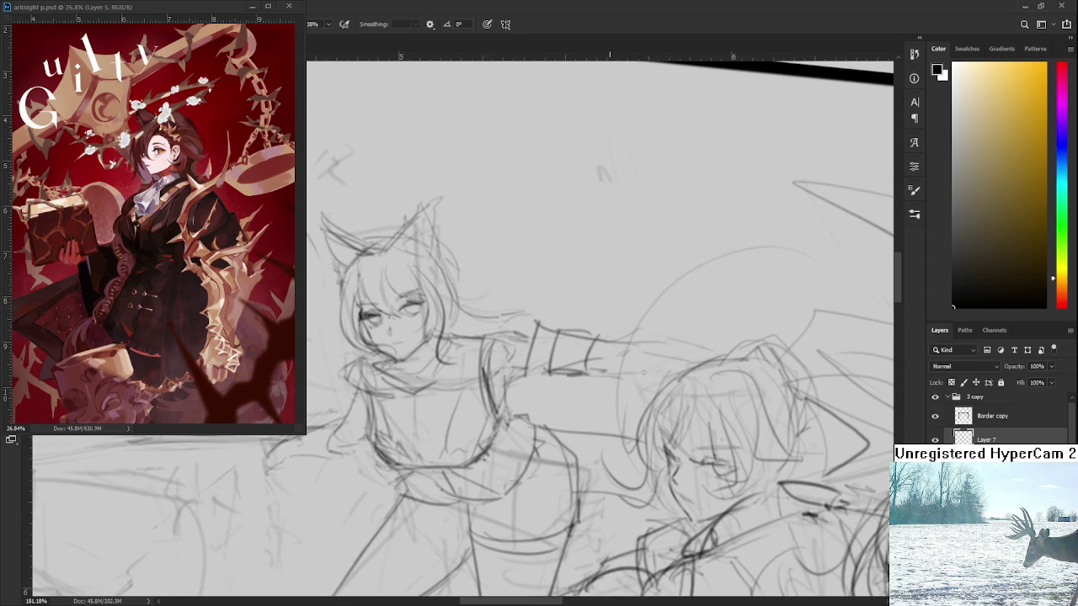
{"action": "key", "text": "r"}
{"action": "mouse_move", "coordinate": [669, 375]}
{"action": "left_mouse_down"}
{"action": "mouse_move", "coordinate": [592, 484]}
{"action": "mouse_move", "coordinate": [781, 470]}
{"action": "mouse_move", "coordinate": [689, 374]}
{"action": "mouse_move", "coordinate": [654, 367]}
{"action": "left_mouse_up"}
- Darken the cat-eared girl's lower torso line and add short dark strokes below it
{"action": "scroll", "coordinate": [781, 470], "scroll_direction": "down", "scroll_amount": 8}
{"action": "scroll", "coordinate": [654, 367], "scroll_direction": "up", "scroll_amount": 2}
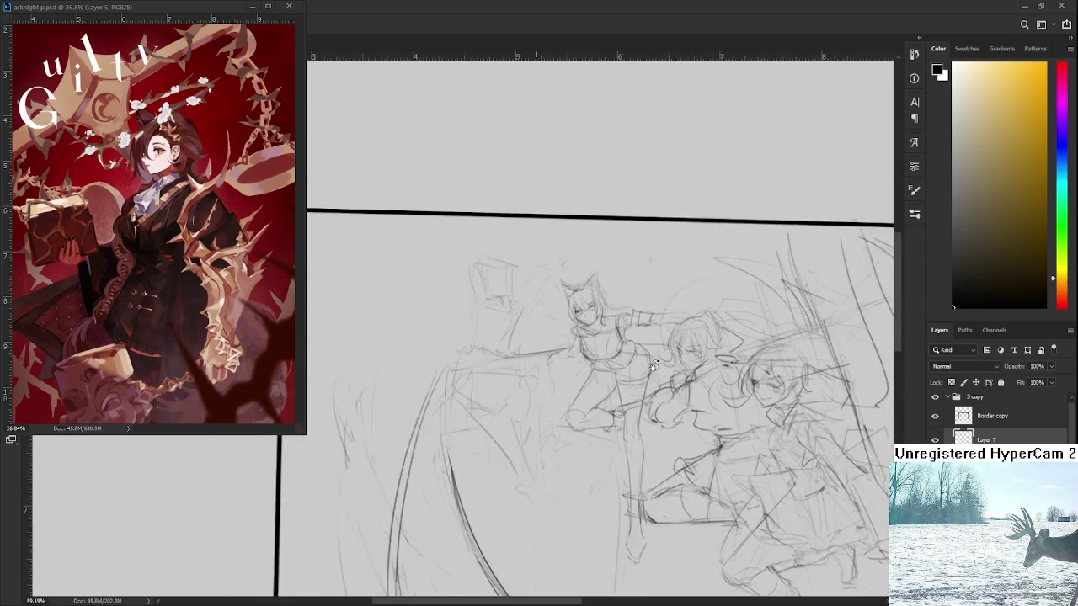
{"action": "scroll", "coordinate": [653, 366], "scroll_direction": "up", "scroll_amount": 2}
{"action": "scroll", "coordinate": [603, 364], "scroll_direction": "up", "scroll_amount": 2}
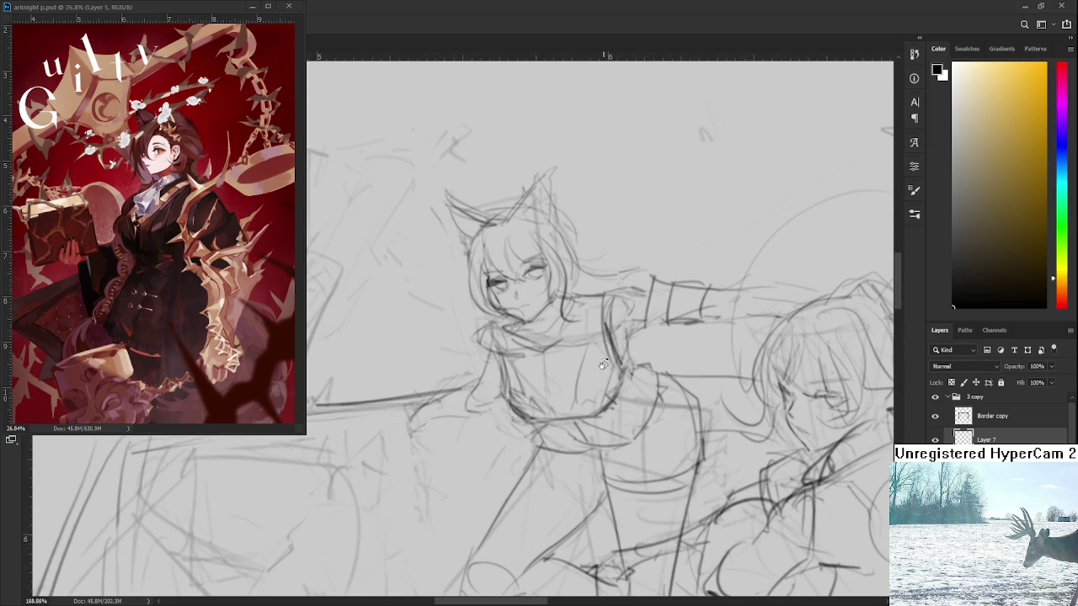
{"action": "scroll", "coordinate": [603, 363], "scroll_direction": "down", "scroll_amount": 1}
{"action": "scroll", "coordinate": [657, 378], "scroll_direction": "down", "scroll_amount": 1}
{"action": "scroll", "coordinate": [659, 383], "scroll_direction": "down", "scroll_amount": 1}
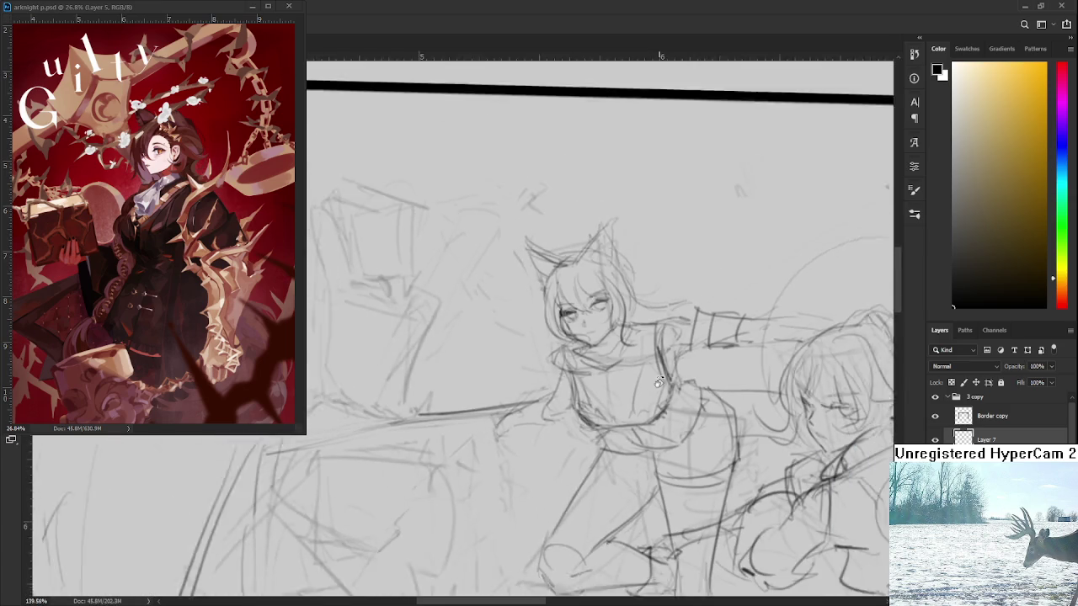
{"action": "scroll", "coordinate": [660, 383], "scroll_direction": "down", "scroll_amount": 1}
{"action": "scroll", "coordinate": [659, 383], "scroll_direction": "down", "scroll_amount": 1}
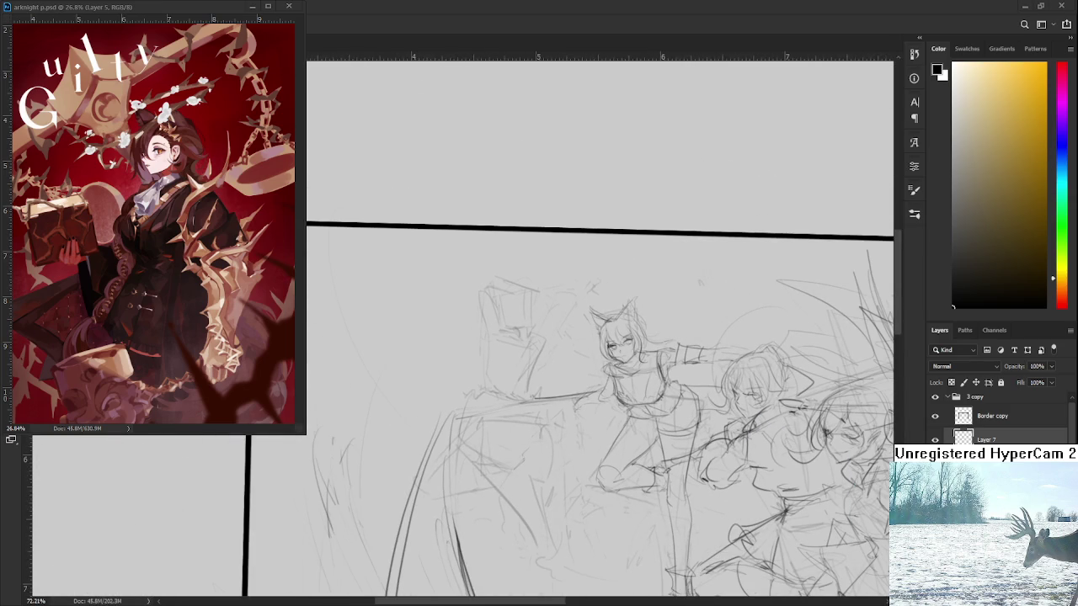
{"action": "scroll", "coordinate": [533, 389], "scroll_direction": "up", "scroll_amount": 1}
{"action": "scroll", "coordinate": [533, 389], "scroll_direction": "up", "scroll_amount": 1}
{"action": "scroll", "coordinate": [533, 389], "scroll_direction": "up", "scroll_amount": 1}
{"action": "left_click_drag", "start_coordinate": [534, 389], "coordinate": [525, 426]}
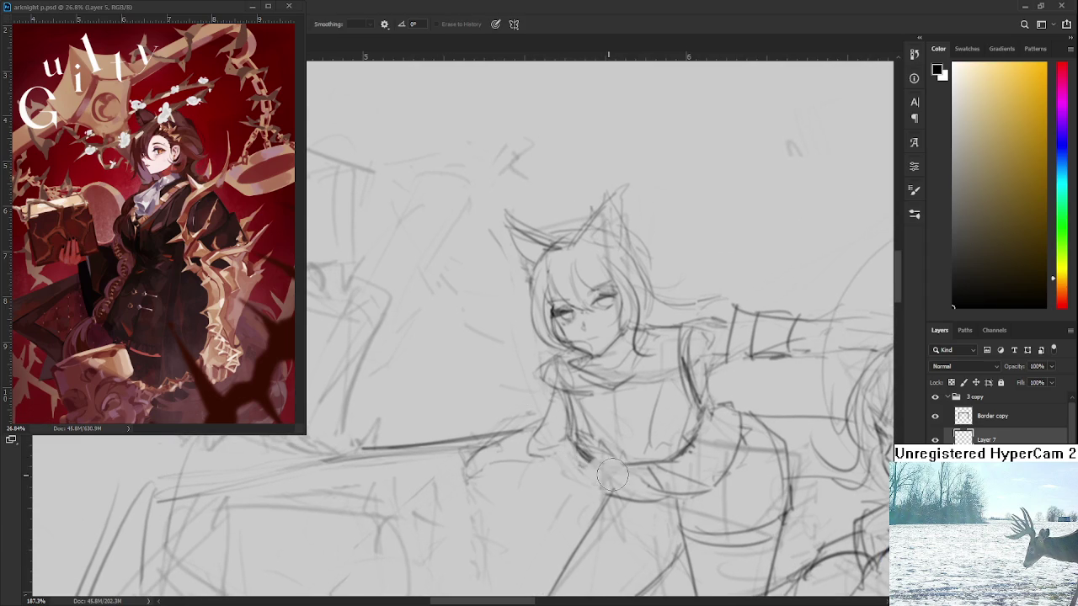
{"action": "key", "text": "e"}
{"action": "key", "text": "b"}
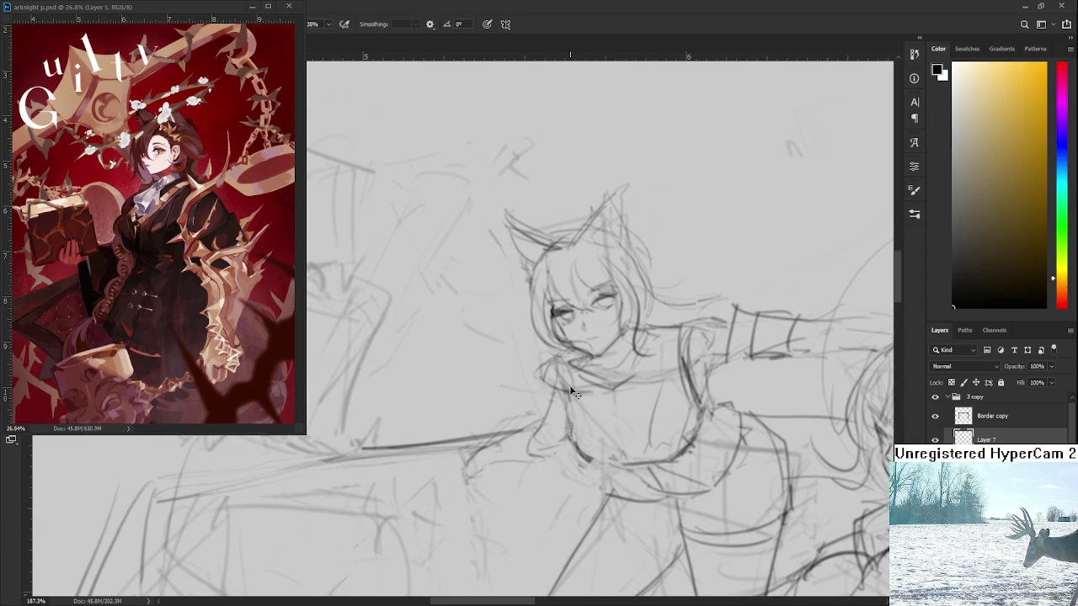
{"action": "left_click_drag", "start_coordinate": [569, 426], "coordinate": [591, 463]}
{"action": "key", "text": "e"}
{"action": "key", "text": "b"}
{"action": "mouse_move", "coordinate": [589, 461]}
{"action": "left_mouse_down"}
{"action": "mouse_move", "coordinate": [622, 465]}
{"action": "mouse_move", "coordinate": [584, 461]}
{"action": "left_mouse_up"}
{"action": "key", "text": "b"}
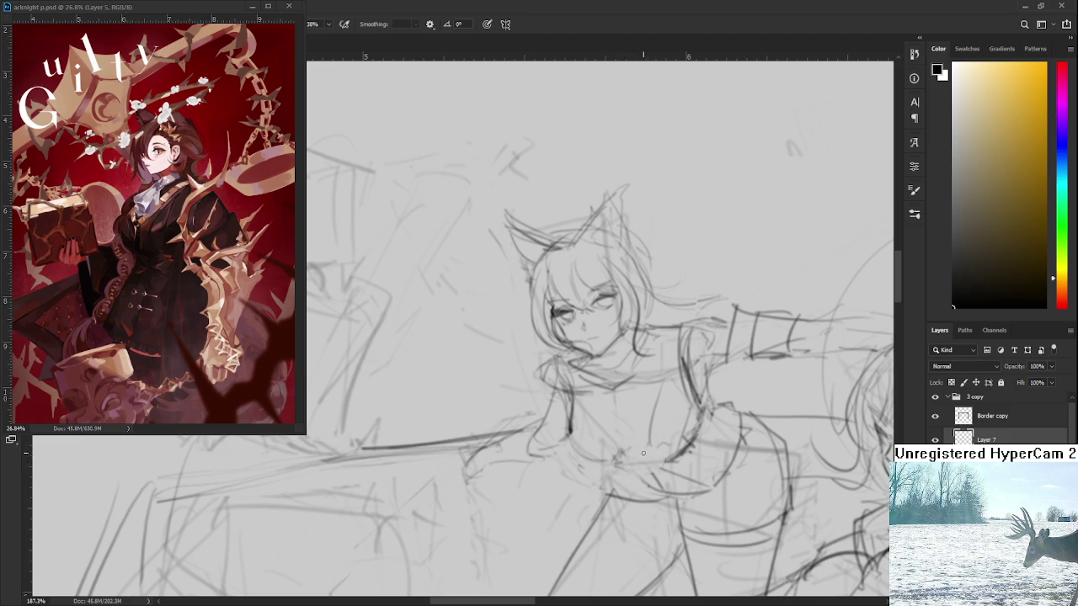
- Sketch short strokes at the cat-eared girl's waist and body, replacing a curved one
{"action": "left_click_drag", "start_coordinate": [717, 414], "coordinate": [671, 439]}
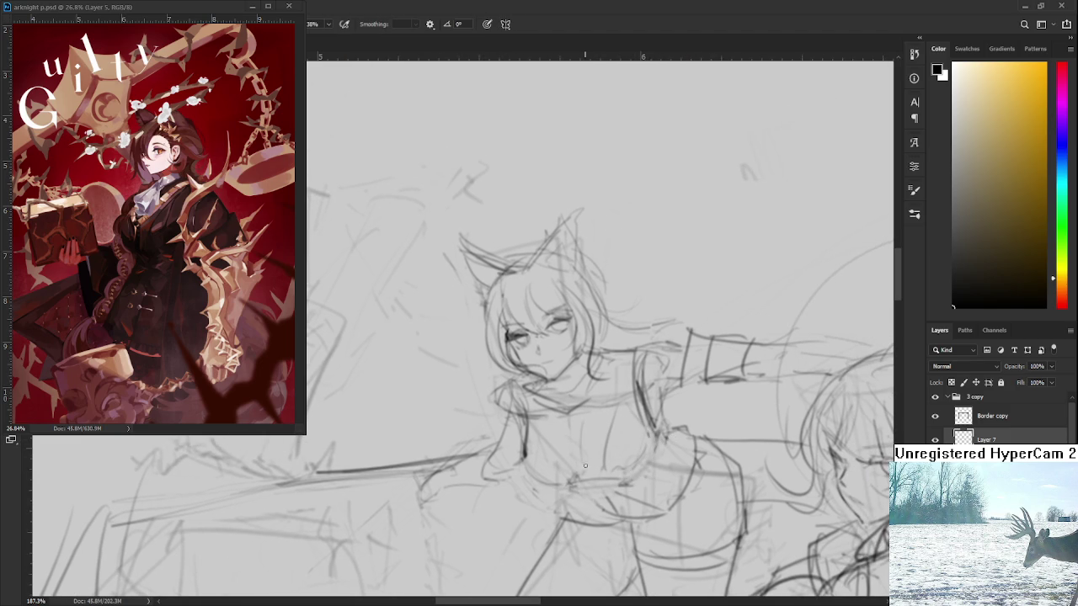
{"action": "left_click_drag", "start_coordinate": [644, 429], "coordinate": [606, 477]}
{"action": "key", "text": "ctrl+z"}
{"action": "left_click_drag", "start_coordinate": [522, 462], "coordinate": [581, 482]}
{"action": "left_click_drag", "start_coordinate": [650, 431], "coordinate": [621, 478]}
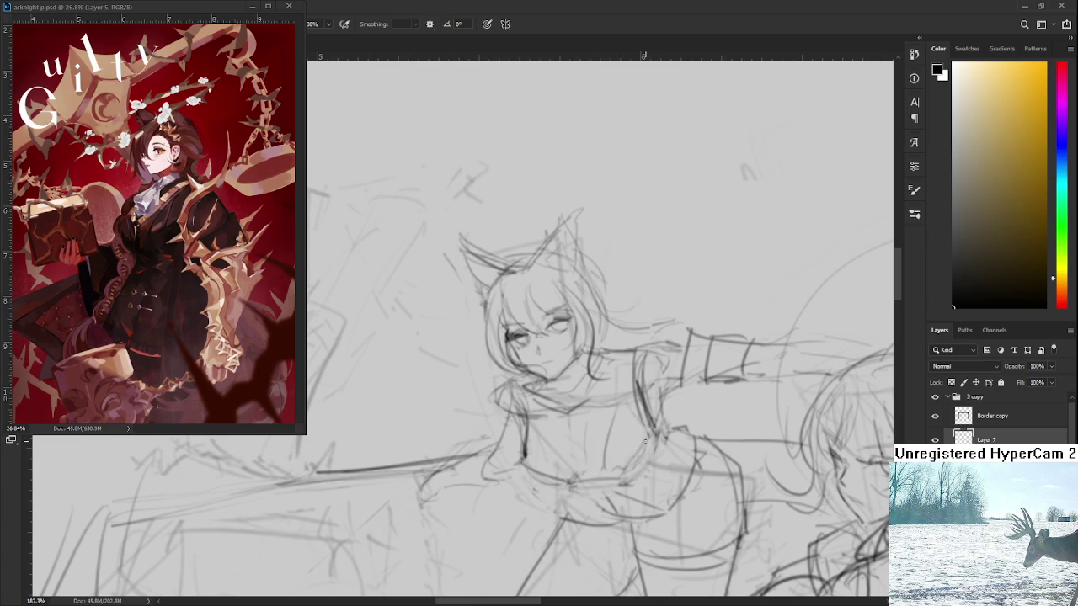
{"action": "left_click_drag", "start_coordinate": [640, 437], "coordinate": [619, 372]}
- Draw the collar and neck strokes below the chin, redoing one collar line darker
{"action": "key", "text": "e"}
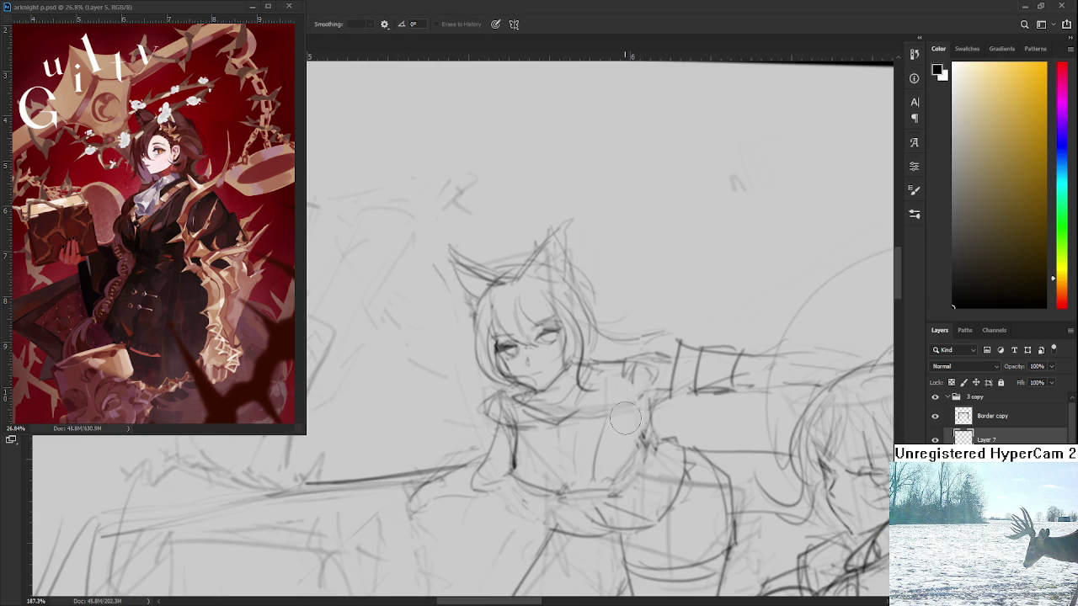
{"action": "key", "text": "b"}
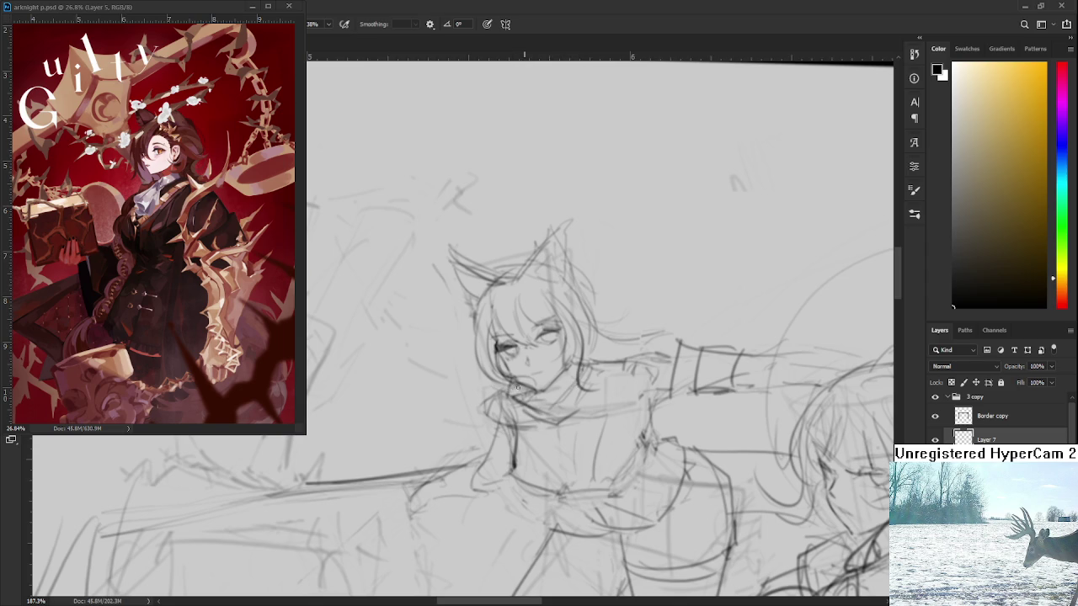
{"action": "mouse_move", "coordinate": [514, 409]}
{"action": "left_mouse_down"}
{"action": "mouse_move", "coordinate": [554, 438]}
{"action": "mouse_move", "coordinate": [594, 376]}
{"action": "left_mouse_up"}
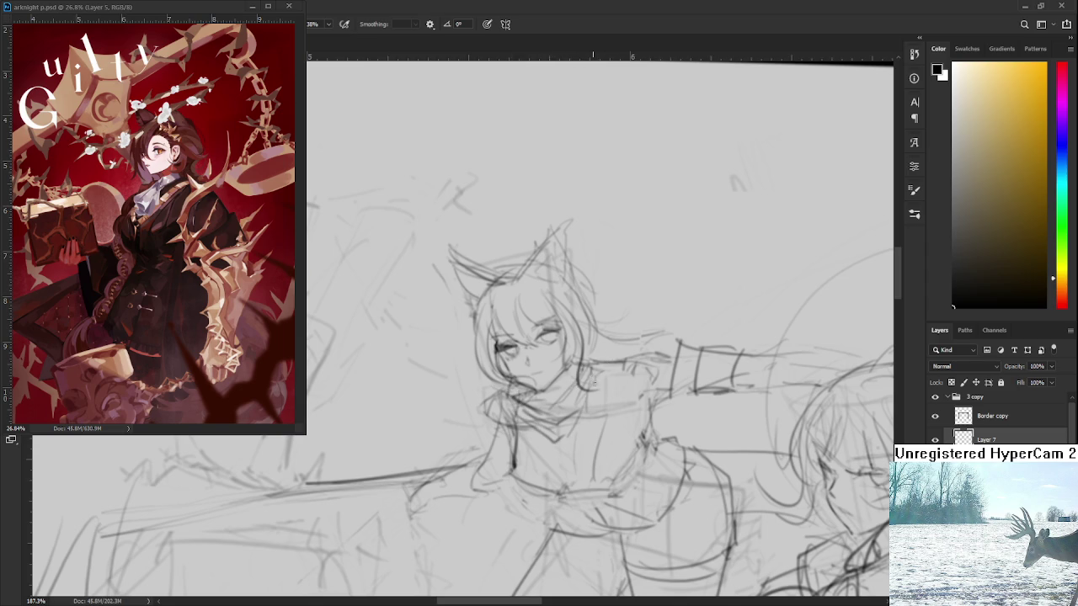
{"action": "mouse_move", "coordinate": [597, 367]}
{"action": "left_mouse_down"}
{"action": "mouse_move", "coordinate": [599, 418]}
{"action": "mouse_move", "coordinate": [610, 411]}
{"action": "mouse_move", "coordinate": [624, 448]}
{"action": "left_mouse_up"}
{"action": "key", "text": "ctrl+z"}
{"action": "mouse_move", "coordinate": [597, 407]}
{"action": "left_mouse_down"}
{"action": "mouse_move", "coordinate": [632, 453]}
{"action": "mouse_move", "coordinate": [643, 442]}
{"action": "left_mouse_up"}
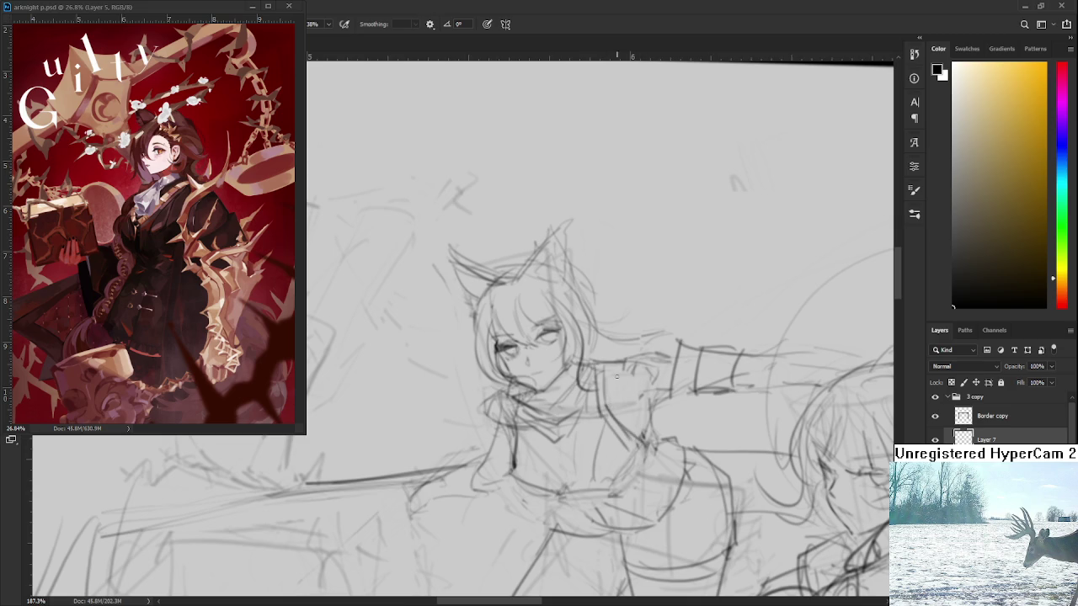
- Try a trial stroke on the cat-eared girl's collar, undo it, and erase the faint marks
{"action": "scroll", "coordinate": [620, 359], "scroll_direction": "down", "scroll_amount": 2}
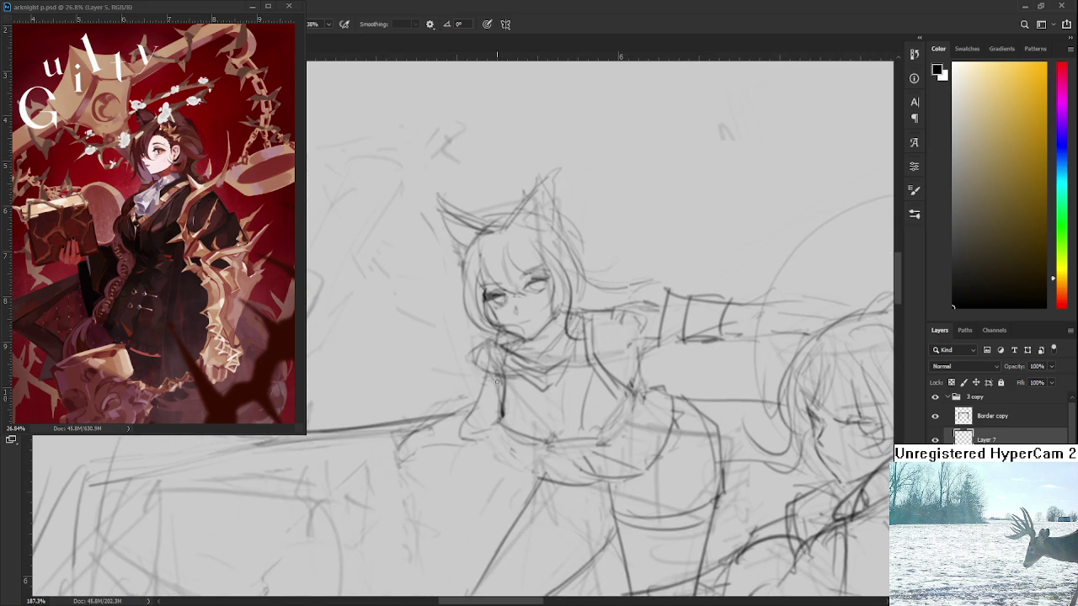
{"action": "key", "text": "ctrl+z"}
{"action": "mouse_move", "coordinate": [502, 359]}
{"action": "left_mouse_down"}
{"action": "mouse_move", "coordinate": [497, 431]}
{"action": "mouse_move", "coordinate": [514, 428]}
{"action": "left_mouse_up"}
{"action": "scroll", "coordinate": [591, 354], "scroll_direction": "up", "scroll_amount": 1}
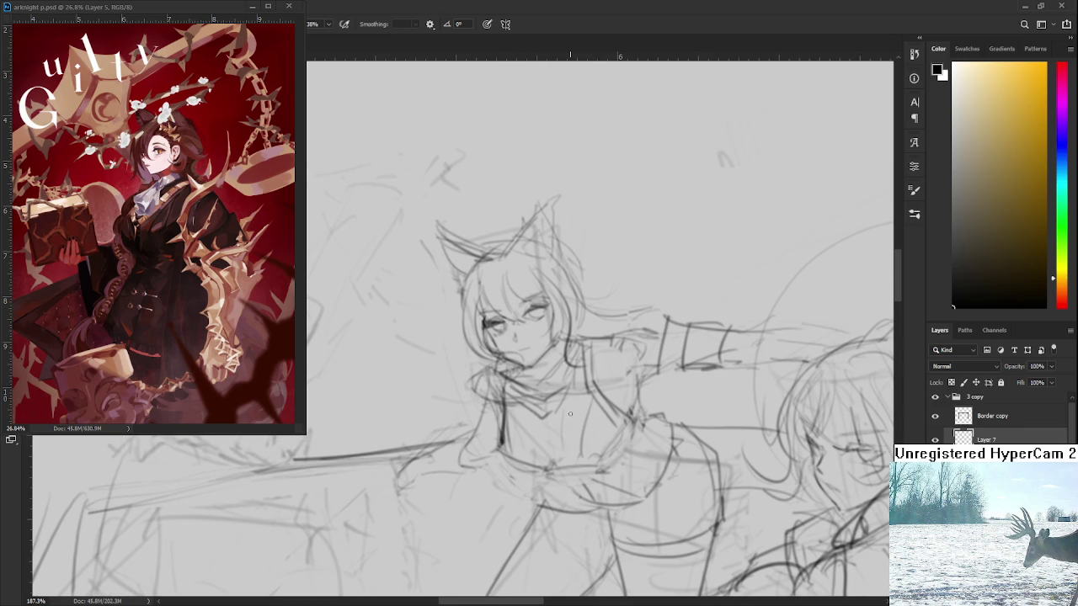
{"action": "key", "text": "e"}
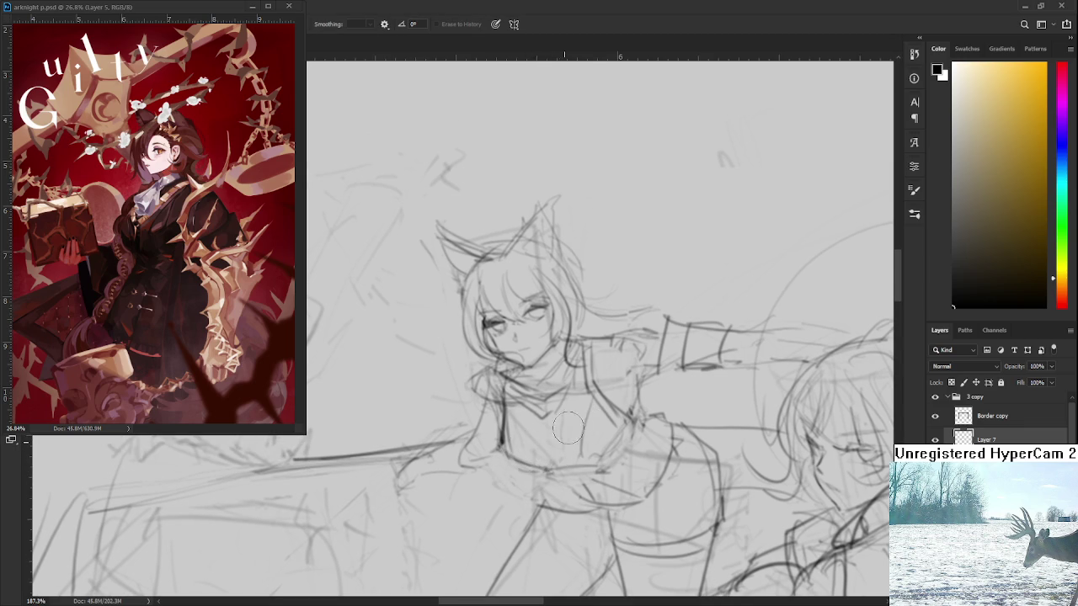
{"action": "scroll", "coordinate": [594, 416], "scroll_direction": "up", "scroll_amount": 2}
{"action": "key", "text": "b"}
- Add short strokes along and right of the collar, undoing the latest faint one
{"action": "mouse_move", "coordinate": [569, 386]}
{"action": "left_mouse_down"}
{"action": "mouse_move", "coordinate": [571, 416]}
{"action": "mouse_move", "coordinate": [566, 408]}
{"action": "left_mouse_up"}
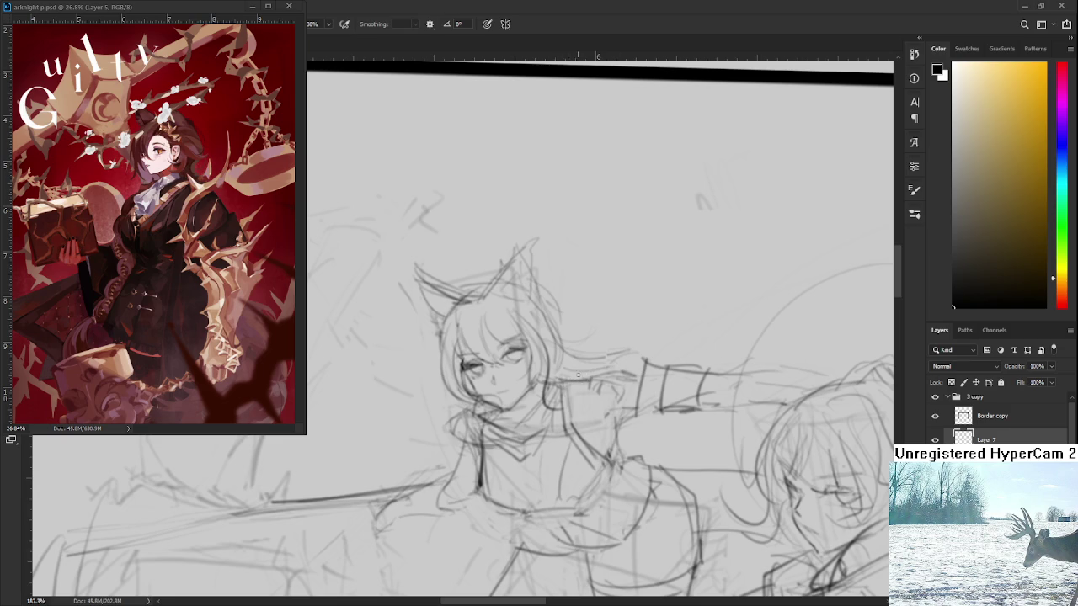
{"action": "left_click_drag", "start_coordinate": [590, 370], "coordinate": [607, 368]}
{"action": "key", "text": "e"}
{"action": "key", "text": "b"}
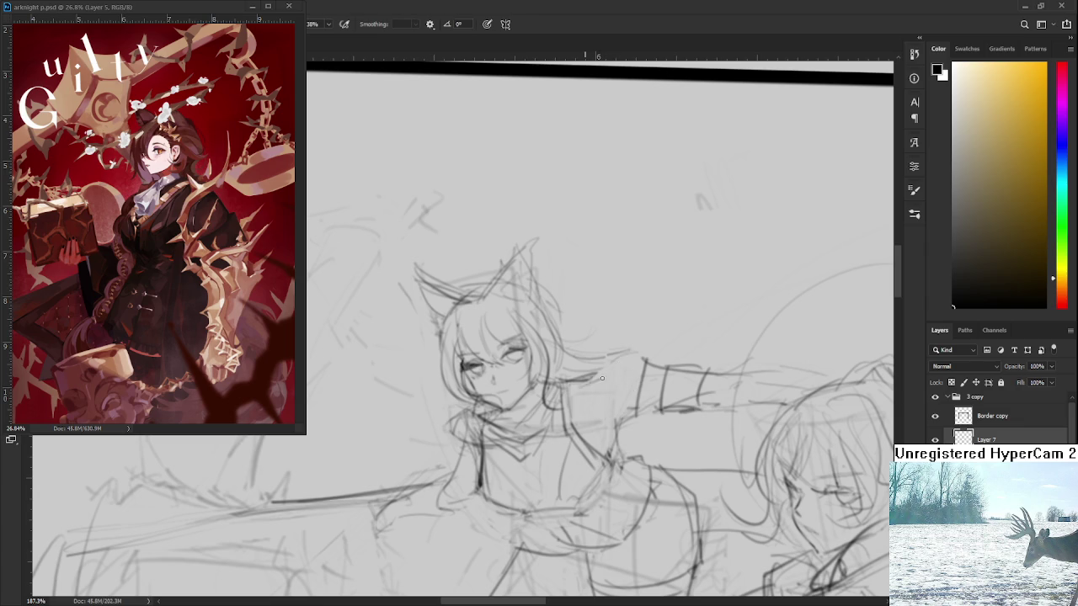
{"action": "left_click_drag", "start_coordinate": [605, 376], "coordinate": [628, 371]}
{"action": "key", "text": "ctrl+z"}
{"action": "key", "text": "ctrl+z"}
{"action": "scroll", "coordinate": [613, 371], "scroll_direction": "down", "scroll_amount": 2}
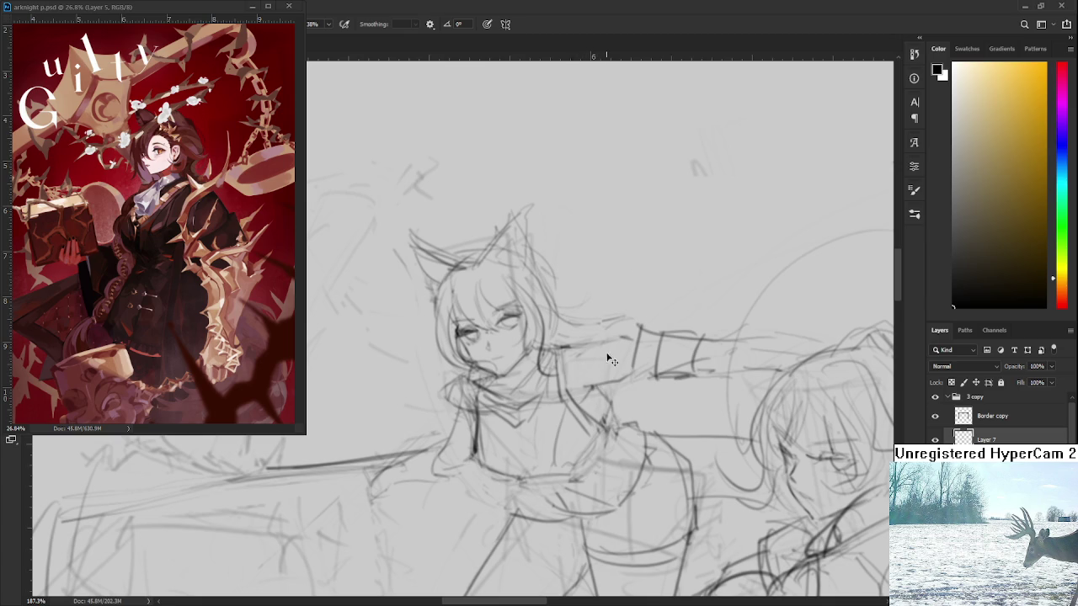
- Tilt the canvas for easier drawing, then rotate it back upright
{"action": "scroll", "coordinate": [563, 336], "scroll_direction": "up", "scroll_amount": 2}
{"action": "scroll", "coordinate": [564, 337], "scroll_direction": "up", "scroll_amount": 1}
{"action": "mouse_move", "coordinate": [564, 336]}
{"action": "left_mouse_down"}
{"action": "mouse_move", "coordinate": [497, 440]}
{"action": "mouse_move", "coordinate": [515, 497]}
{"action": "mouse_move", "coordinate": [529, 503]}
{"action": "mouse_move", "coordinate": [535, 470]}
{"action": "mouse_move", "coordinate": [531, 507]}
{"action": "left_mouse_up"}
{"action": "key", "text": "r"}
{"action": "mouse_move", "coordinate": [547, 456]}
{"action": "left_mouse_down"}
{"action": "mouse_move", "coordinate": [577, 456]}
{"action": "mouse_move", "coordinate": [568, 405]}
{"action": "mouse_move", "coordinate": [556, 418]}
{"action": "left_mouse_up"}
{"action": "key", "text": "b"}
- Erase the faint chest strokes and redraw the chest lines darker
{"action": "key", "text": "e"}
{"action": "left_click_drag", "start_coordinate": [589, 377], "coordinate": [557, 419]}
{"action": "key", "text": "b"}
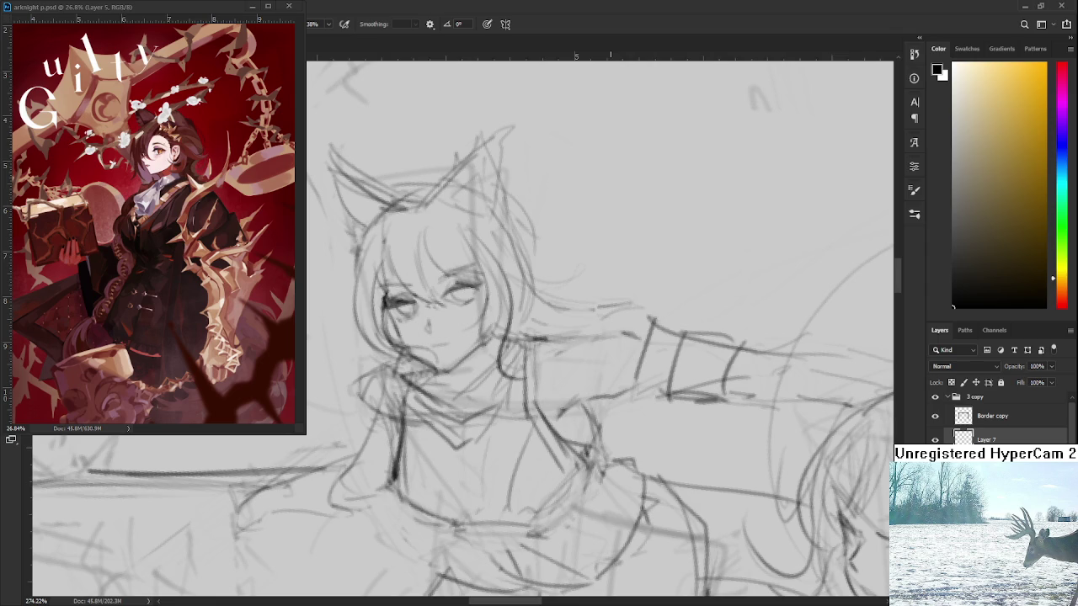
{"action": "scroll", "coordinate": [609, 403], "scroll_direction": "down", "scroll_amount": 3}
- Level the canvas so the border runs horizontal and center the view on the cat-eared figure
{"action": "scroll", "coordinate": [615, 404], "scroll_direction": "down", "scroll_amount": 3}
{"action": "scroll", "coordinate": [621, 404], "scroll_direction": "down", "scroll_amount": 2}
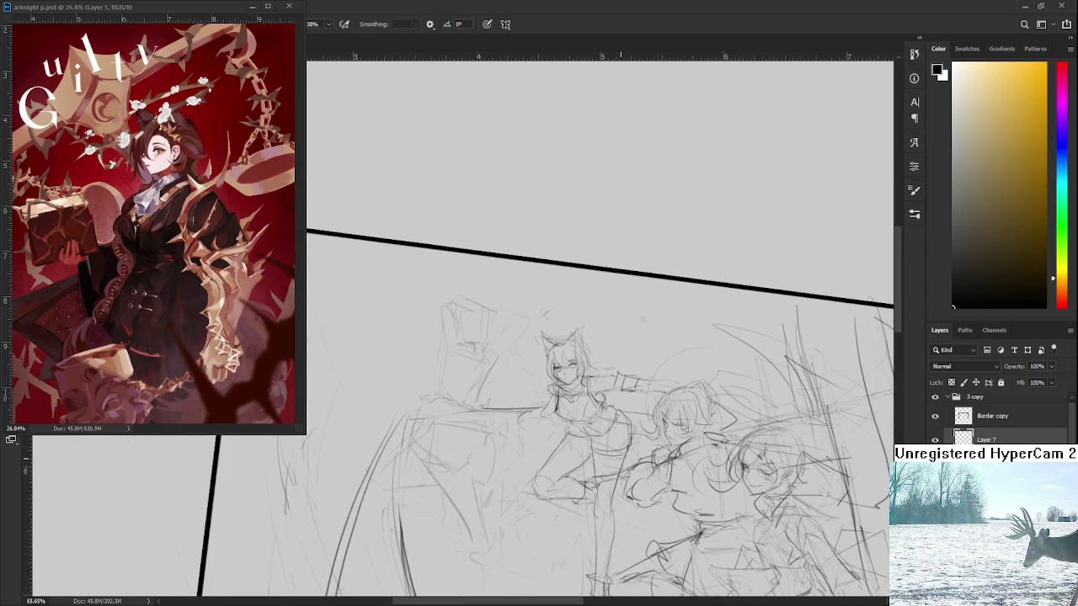
{"action": "key", "text": "r"}
{"action": "left_click_drag", "start_coordinate": [621, 405], "coordinate": [644, 377]}
{"action": "scroll", "coordinate": [644, 377], "scroll_direction": "up", "scroll_amount": 2}
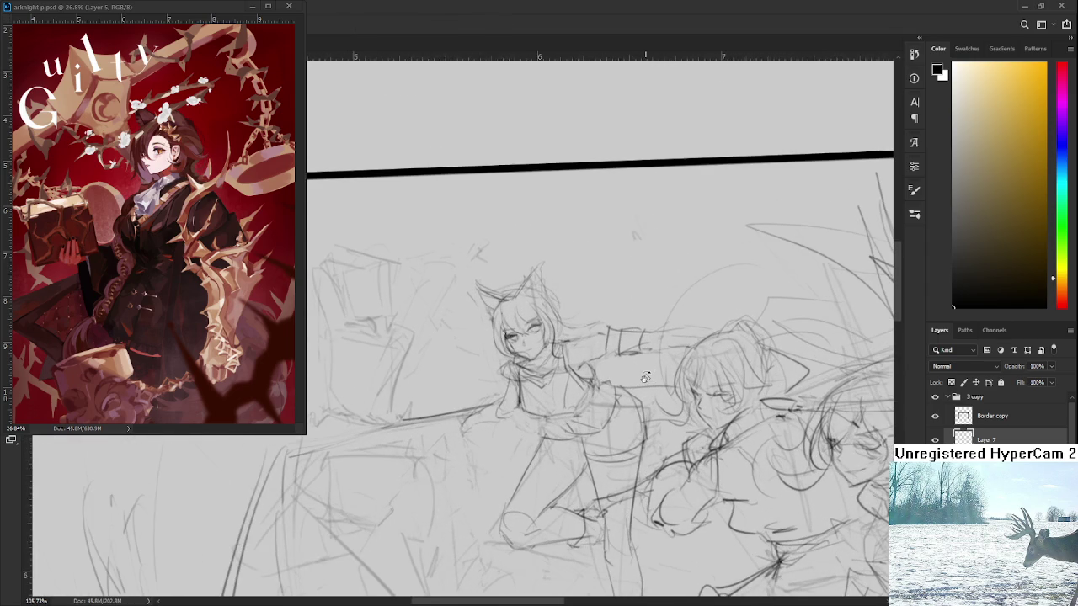
{"action": "scroll", "coordinate": [640, 383], "scroll_direction": "up", "scroll_amount": 1}
{"action": "scroll", "coordinate": [589, 398], "scroll_direction": "up", "scroll_amount": 2}
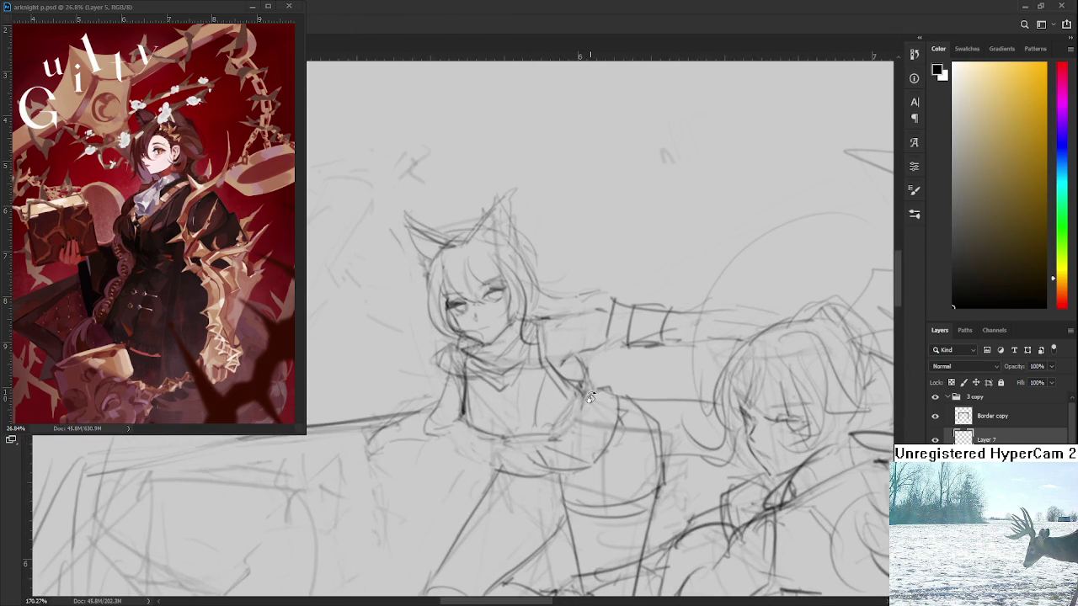
{"action": "left_click_drag", "start_coordinate": [465, 413], "coordinate": [500, 394]}
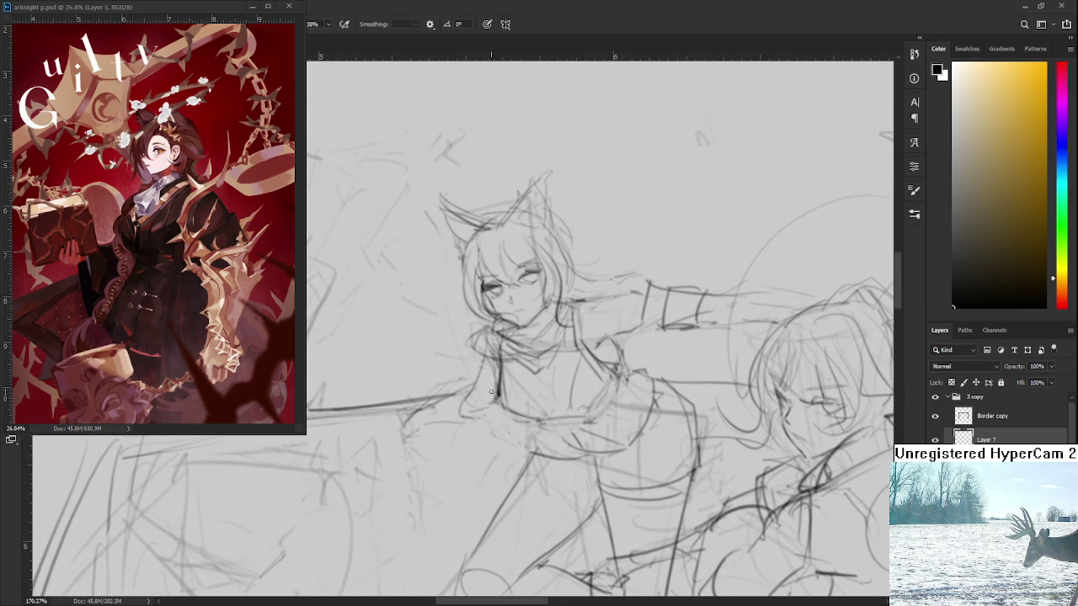
{"action": "key", "text": "e"}
{"action": "key", "text": "b"}
- Lasso the cat-eared girl's head, shrink it slightly and nudge it right and down
{"action": "scroll", "coordinate": [556, 339], "scroll_direction": "down", "scroll_amount": 3}
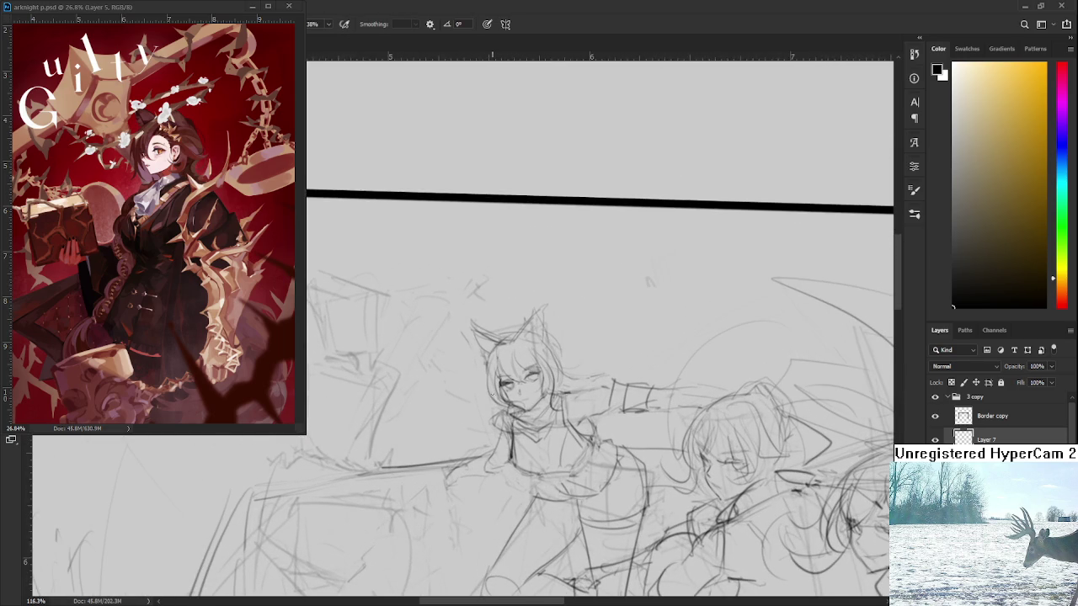
{"action": "mouse_move", "coordinate": [505, 414]}
{"action": "left_mouse_down"}
{"action": "mouse_move", "coordinate": [556, 398]}
{"action": "mouse_move", "coordinate": [550, 405]}
{"action": "left_mouse_up"}
{"action": "key", "text": "ctrl+t"}
{"action": "left_click_drag", "start_coordinate": [584, 277], "coordinate": [579, 284]}
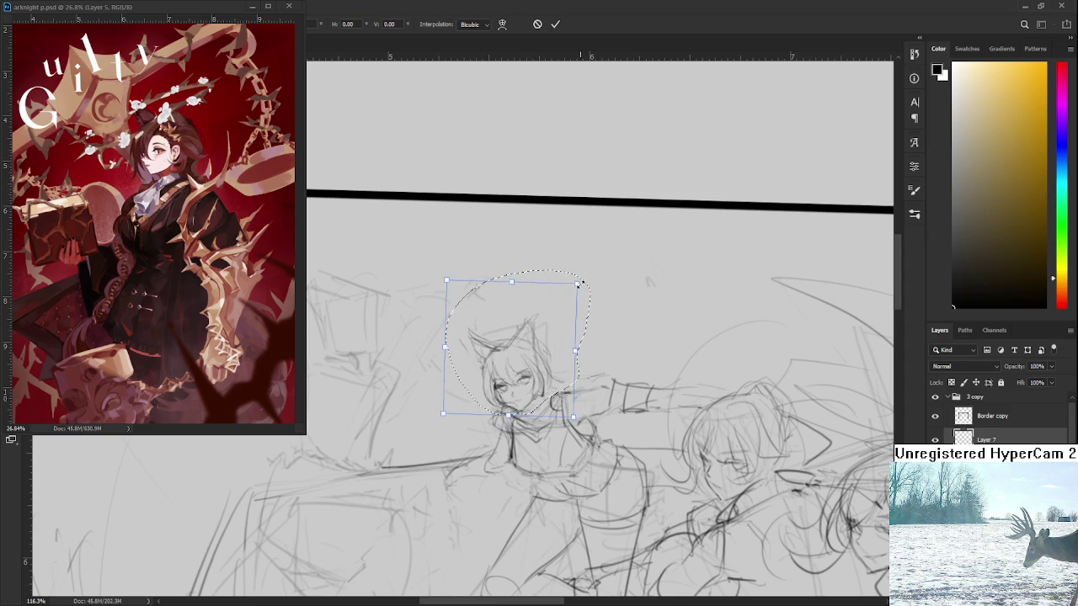
{"action": "left_click_drag", "start_coordinate": [545, 343], "coordinate": [537, 358]}
{"action": "key", "text": "Return"}
{"action": "scroll", "coordinate": [579, 326], "scroll_direction": "down", "scroll_amount": 3}
- Zoom in on the cat-eared girl and draw one vertical pencil stroke below her collar
{"action": "scroll", "coordinate": [581, 354], "scroll_direction": "down", "scroll_amount": 3}
{"action": "scroll", "coordinate": [579, 362], "scroll_direction": "up", "scroll_amount": 3}
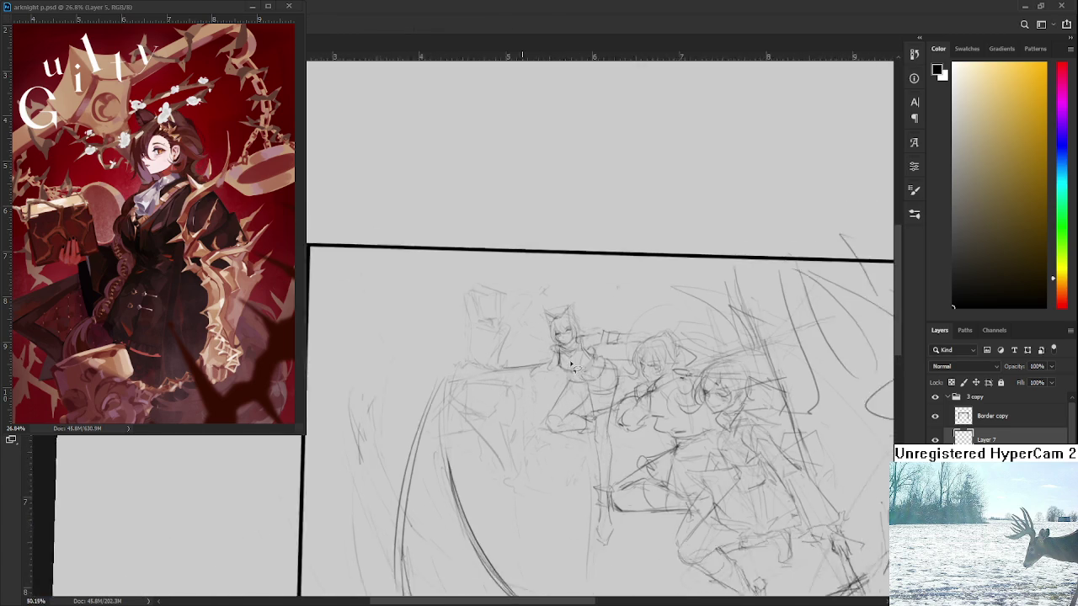
{"action": "scroll", "coordinate": [577, 386], "scroll_direction": "up", "scroll_amount": 1}
{"action": "scroll", "coordinate": [588, 502], "scroll_direction": "up", "scroll_amount": 1}
{"action": "scroll", "coordinate": [590, 483], "scroll_direction": "up", "scroll_amount": 3}
{"action": "scroll", "coordinate": [589, 472], "scroll_direction": "up", "scroll_amount": 3}
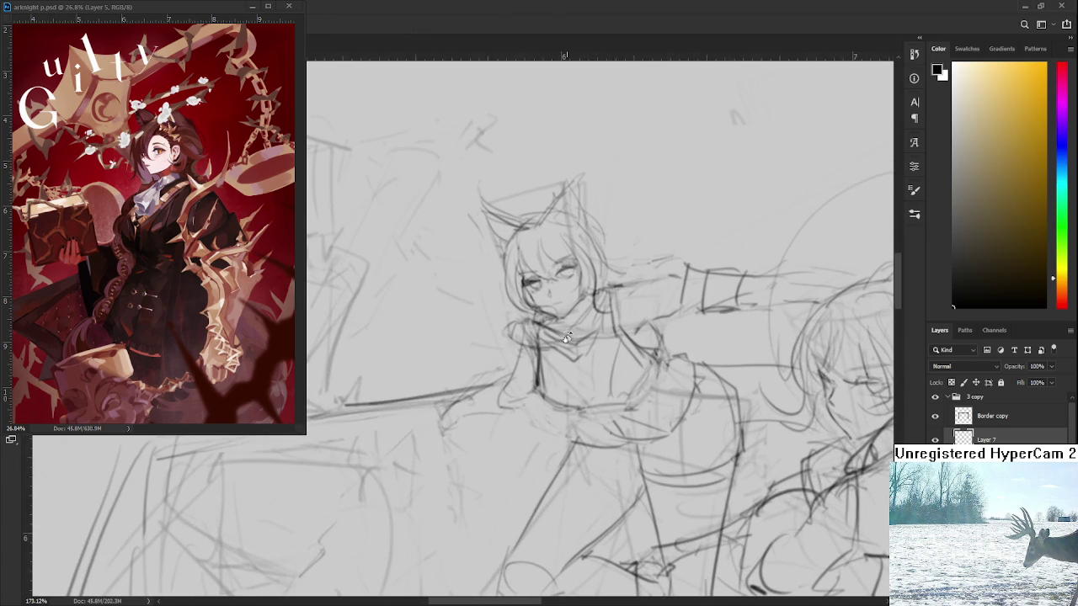
{"action": "scroll", "coordinate": [505, 422], "scroll_direction": "up", "scroll_amount": 1}
{"action": "key", "text": "e"}
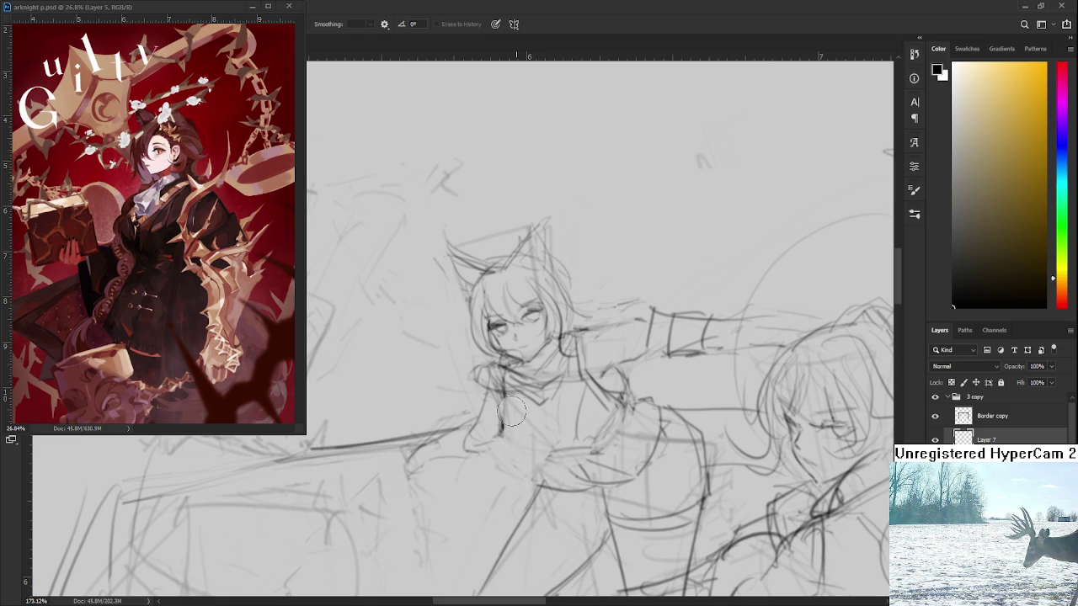
{"action": "key", "text": "b"}
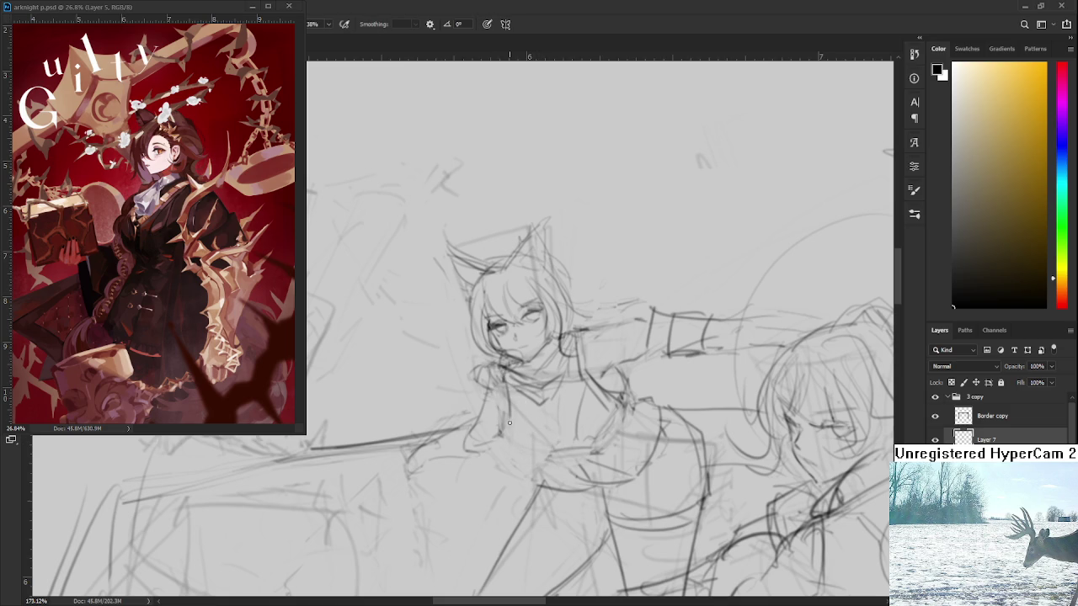
{"action": "left_click_drag", "start_coordinate": [509, 376], "coordinate": [508, 426]}
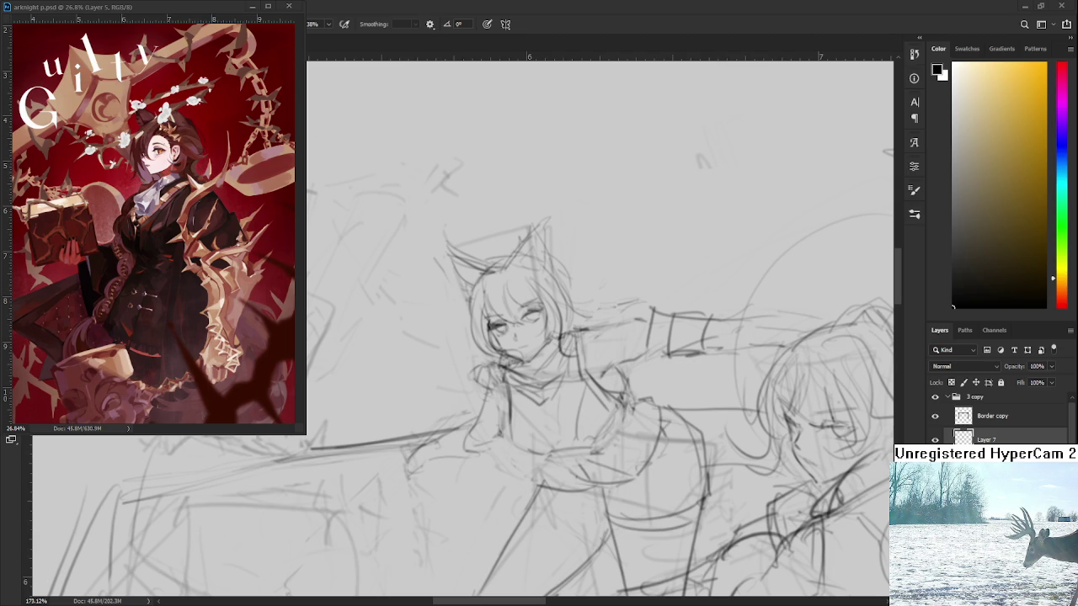
- Add pencil lines along the cat-eared girl's neck and collar
{"action": "scroll", "coordinate": [529, 350], "scroll_direction": "down", "scroll_amount": 2}
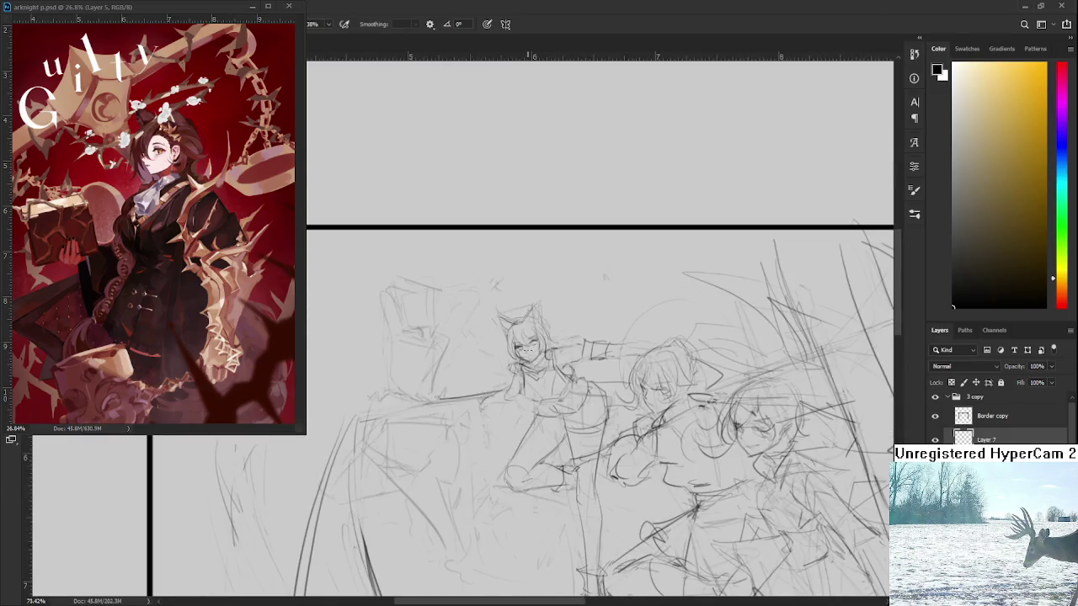
{"action": "left_click_drag", "start_coordinate": [608, 334], "coordinate": [564, 356]}
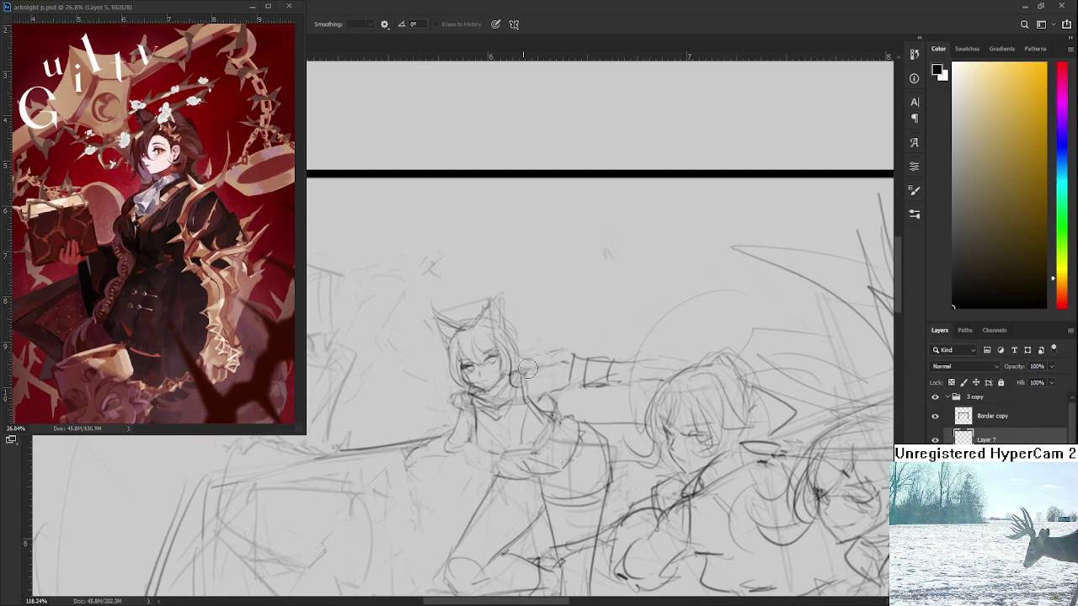
{"action": "left_click_drag", "start_coordinate": [524, 374], "coordinate": [524, 400]}
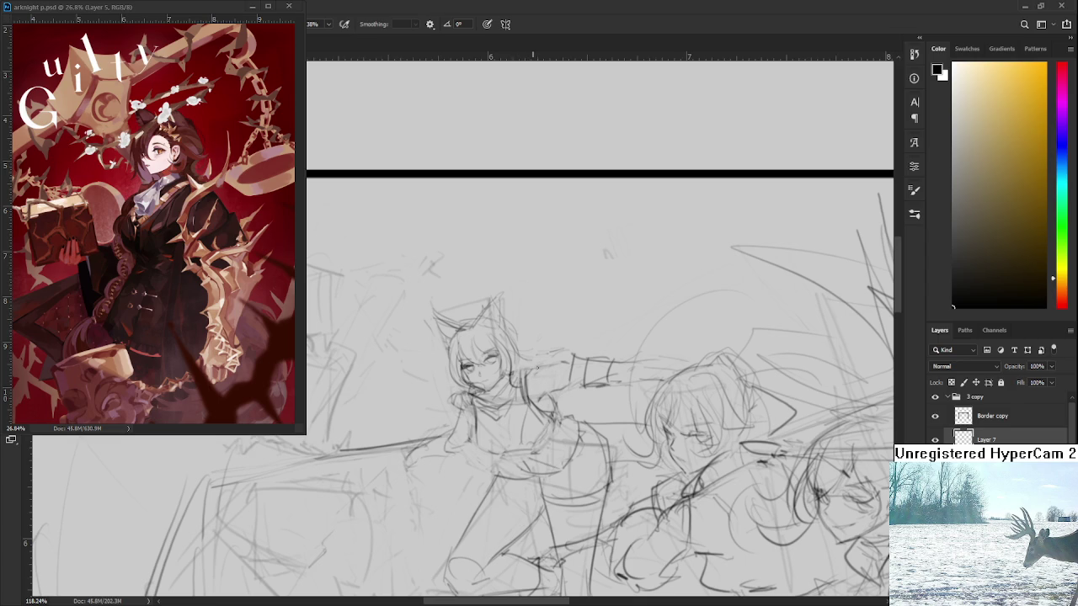
{"action": "key", "text": "e"}
{"action": "key", "text": "b"}
- Rotate the canvas sideways to check the collar strokes, then back upright
{"action": "left_click_drag", "start_coordinate": [596, 349], "coordinate": [430, 432]}
{"action": "key", "text": "e"}
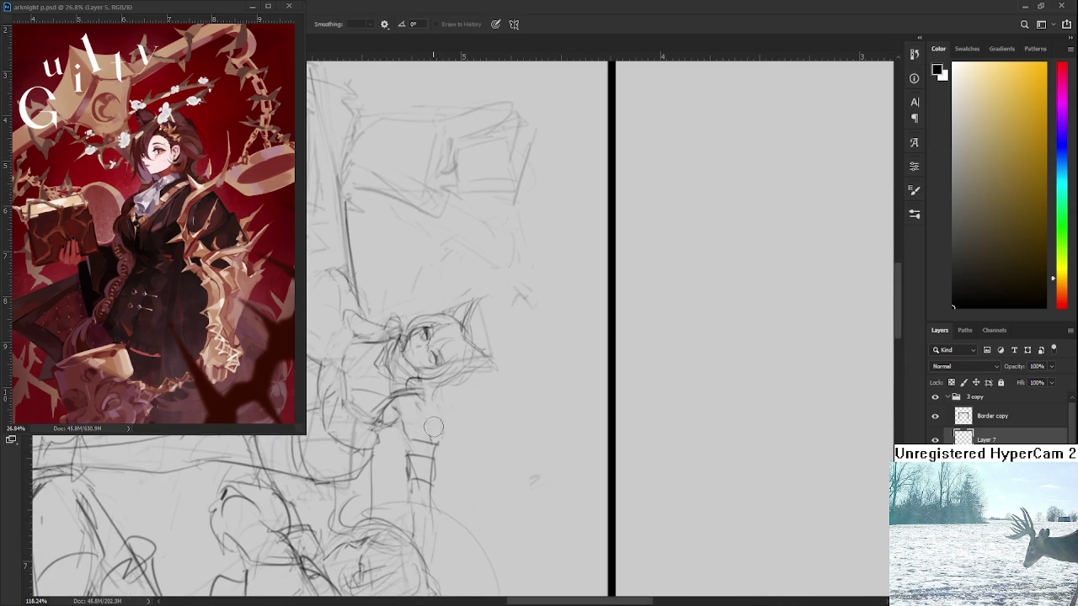
{"action": "key", "text": "b"}
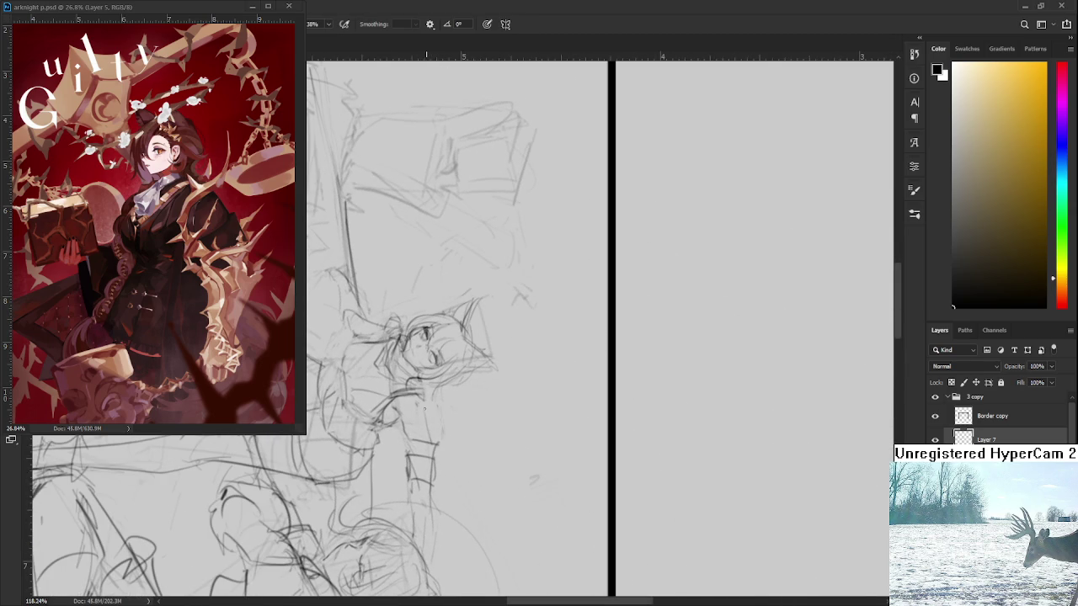
{"action": "key", "text": "r"}
{"action": "left_click_drag", "start_coordinate": [424, 406], "coordinate": [601, 248]}
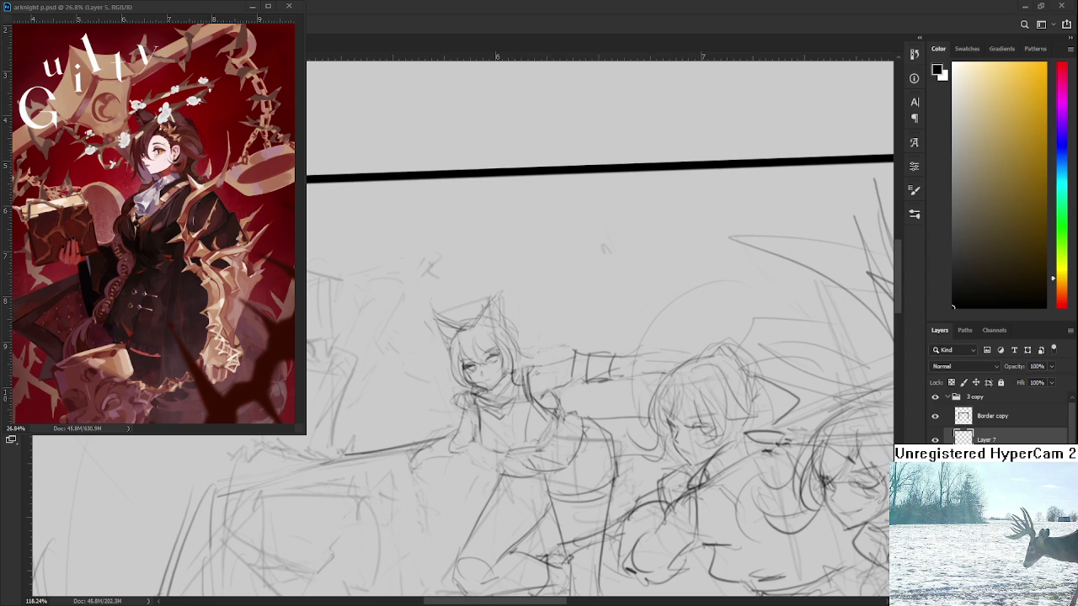
{"action": "left_click_drag", "start_coordinate": [571, 370], "coordinate": [590, 382]}
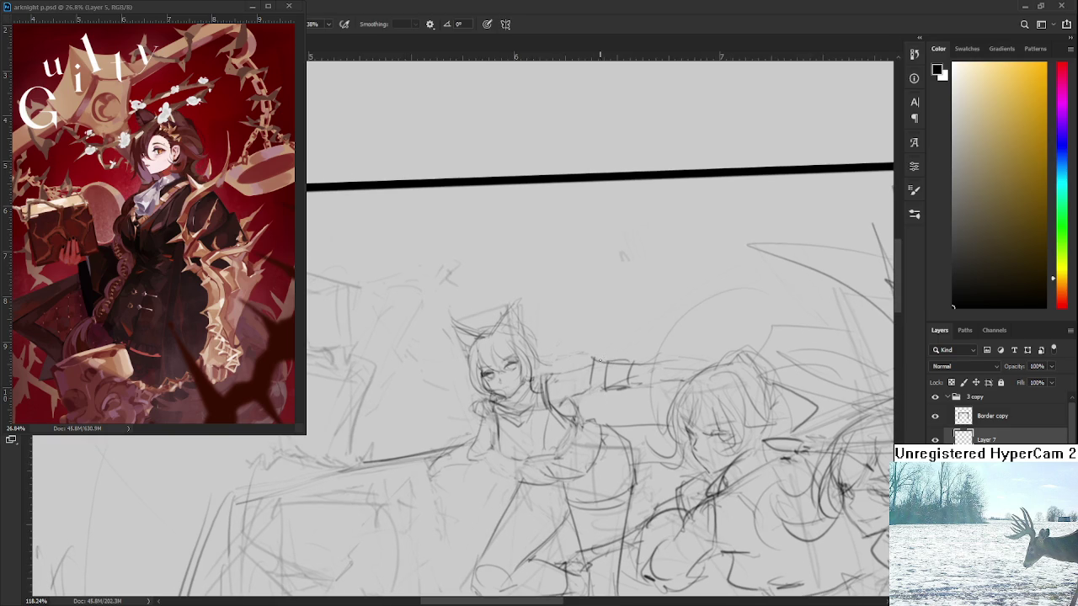
- Darken the sleeve edge and erase stray lines on the arm cuff
{"action": "left_click_drag", "start_coordinate": [593, 351], "coordinate": [595, 392]}
{"action": "key", "text": "e"}
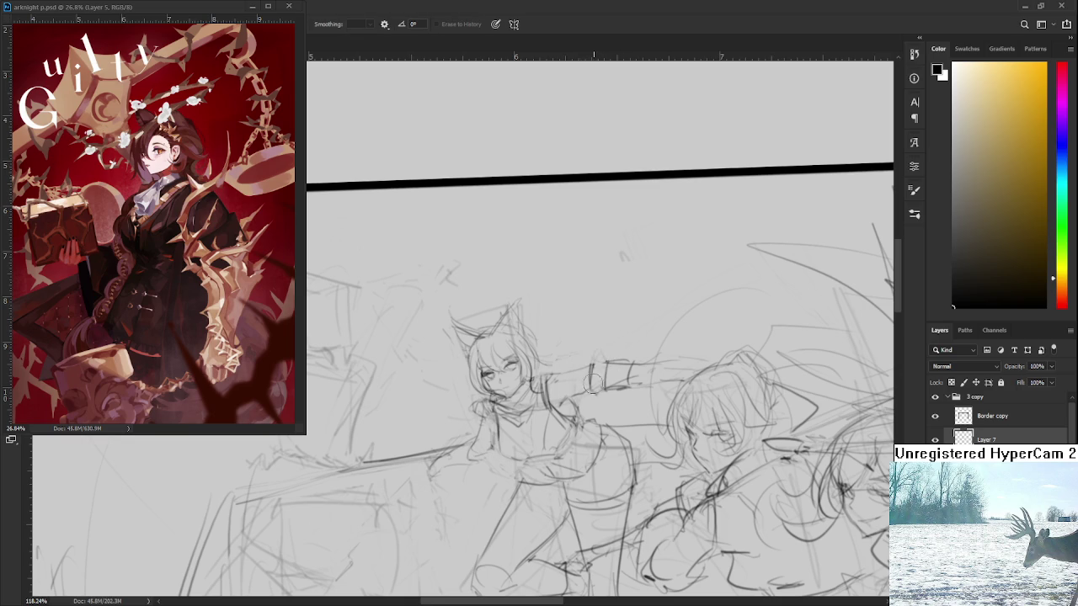
{"action": "left_click_drag", "start_coordinate": [589, 385], "coordinate": [594, 377]}
{"action": "left_click_drag", "start_coordinate": [589, 381], "coordinate": [576, 383]}
{"action": "key", "text": "b"}
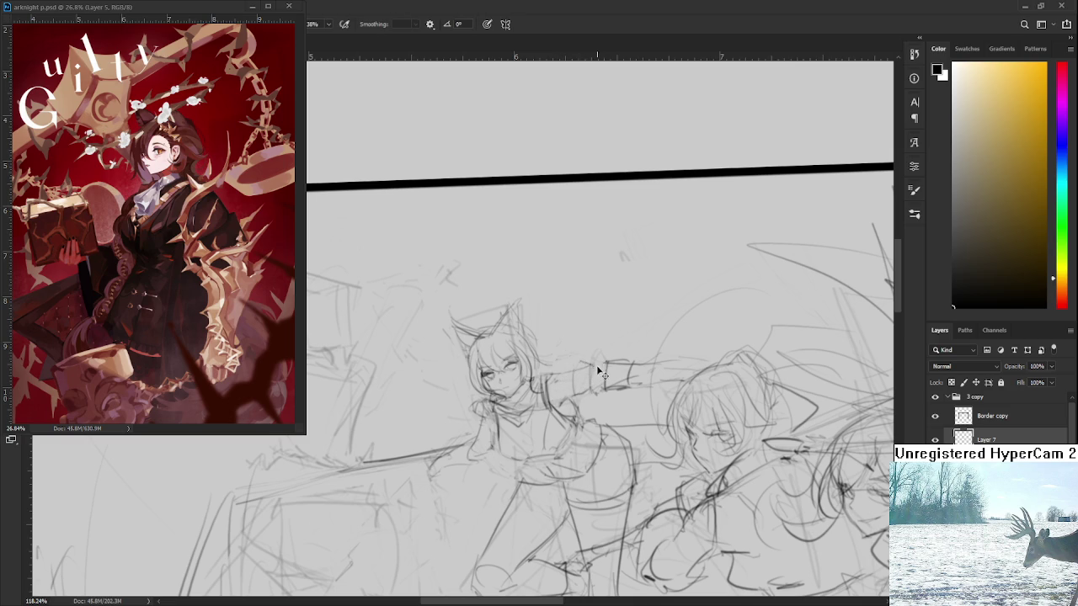
- Tilt the canvas to the arm's angle, stroke the arm band, then level it
{"action": "key", "text": "r"}
{"action": "left_click_drag", "start_coordinate": [647, 354], "coordinate": [485, 455]}
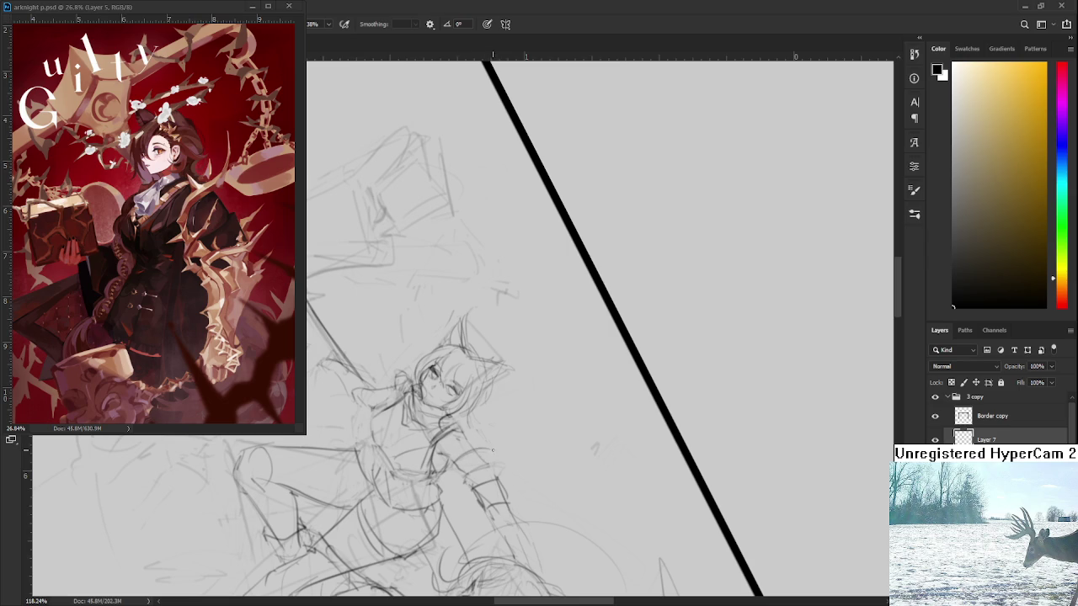
{"action": "left_click_drag", "start_coordinate": [455, 465], "coordinate": [474, 486]}
{"action": "key", "text": "r"}
{"action": "mouse_move", "coordinate": [539, 211]}
{"action": "left_mouse_down"}
{"action": "mouse_move", "coordinate": [606, 396]}
{"action": "mouse_move", "coordinate": [584, 410]}
{"action": "mouse_move", "coordinate": [612, 382]}
{"action": "mouse_move", "coordinate": [608, 409]}
{"action": "left_mouse_up"}
{"action": "key", "text": "e"}
{"action": "key", "text": "b"}
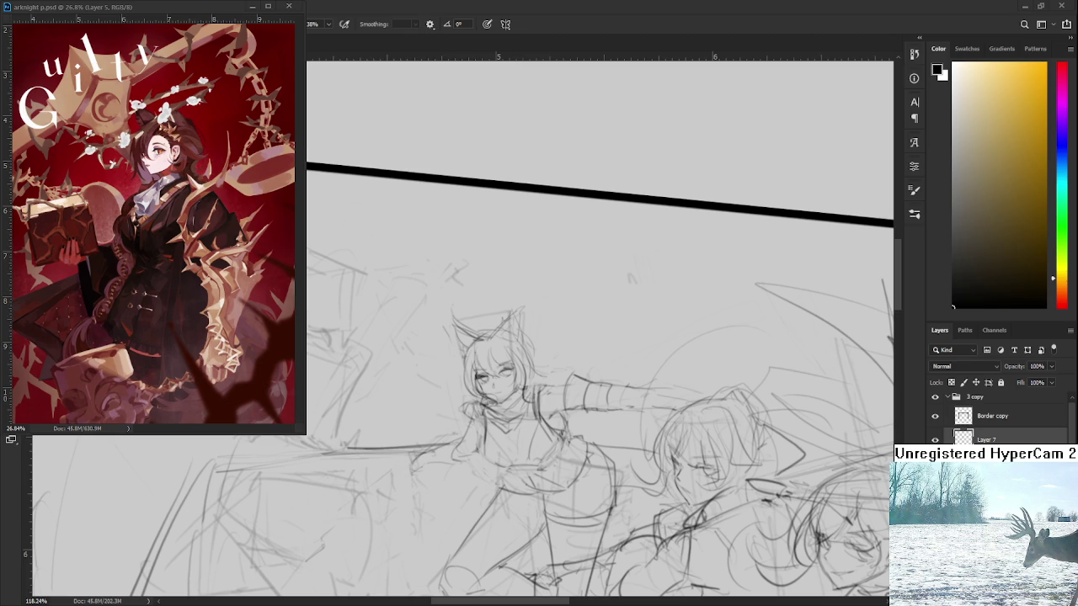
{"action": "key", "text": "e"}
{"action": "left_click_drag", "start_coordinate": [590, 413], "coordinate": [543, 447]}
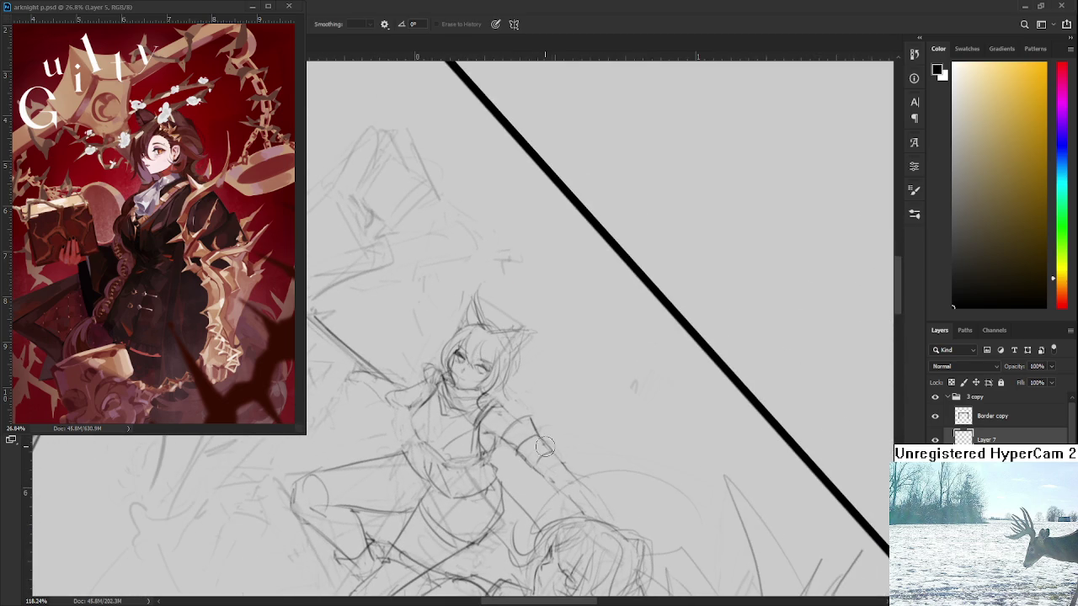
{"action": "key", "text": "b"}
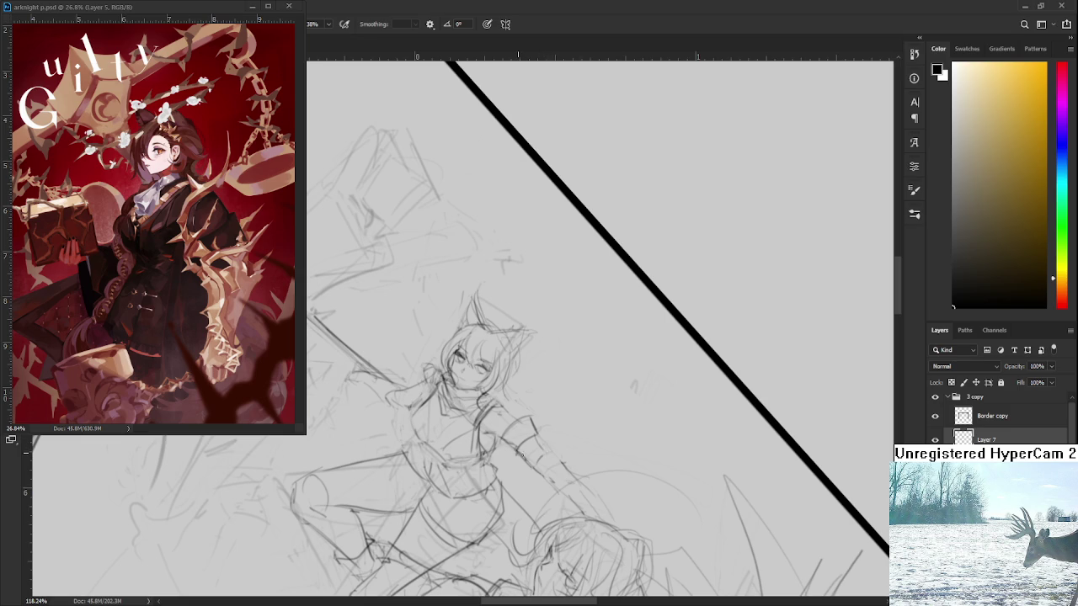
{"action": "key", "text": "e"}
{"action": "key", "text": "b"}
{"action": "key", "text": "r"}
{"action": "left_click_drag", "start_coordinate": [633, 388], "coordinate": [603, 267]}
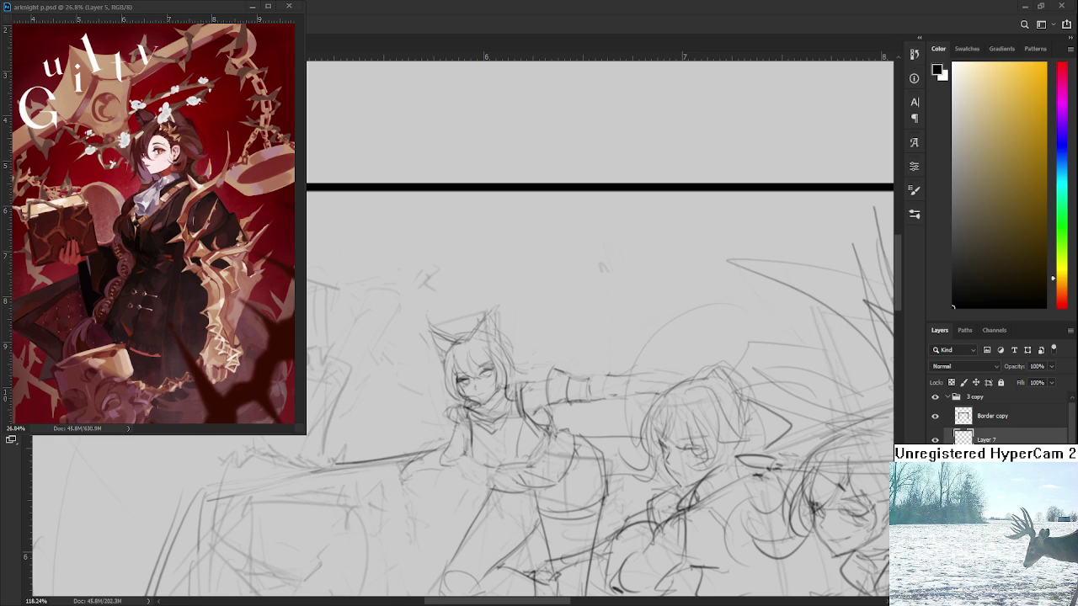
{"action": "left_click_drag", "start_coordinate": [579, 454], "coordinate": [526, 385]}
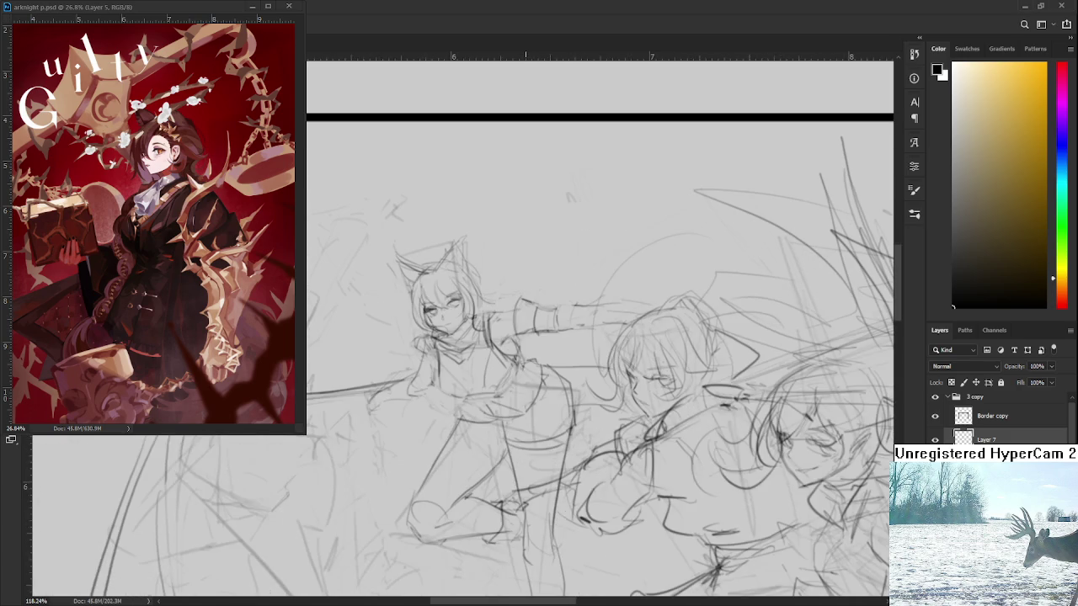
{"action": "scroll", "coordinate": [532, 396], "scroll_direction": "down", "scroll_amount": 2}
{"action": "scroll", "coordinate": [539, 393], "scroll_direction": "down", "scroll_amount": 2}
{"action": "scroll", "coordinate": [547, 389], "scroll_direction": "down", "scroll_amount": 1}
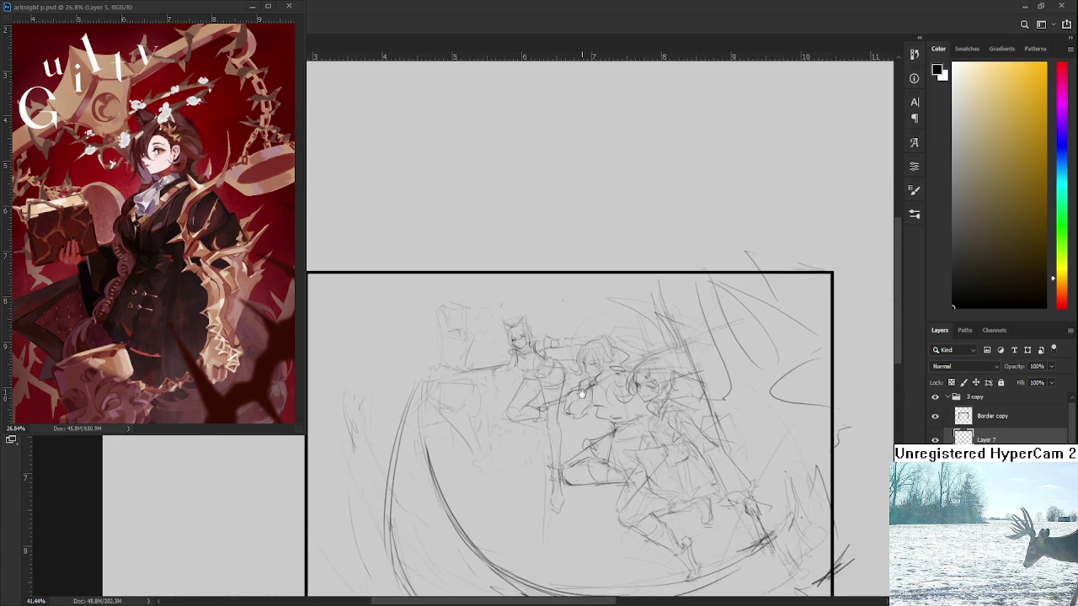
{"action": "scroll", "coordinate": [573, 384], "scroll_direction": "down", "scroll_amount": 1}
{"action": "scroll", "coordinate": [534, 350], "scroll_direction": "up", "scroll_amount": 1}
{"action": "scroll", "coordinate": [527, 343], "scroll_direction": "up", "scroll_amount": 1}
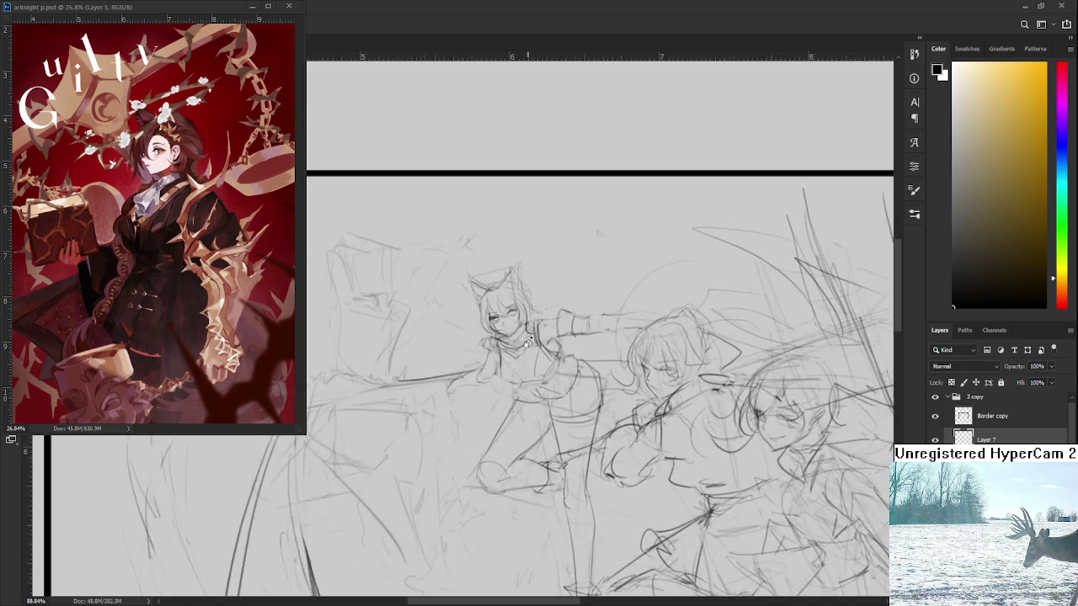
{"action": "scroll", "coordinate": [522, 338], "scroll_direction": "up", "scroll_amount": 1}
{"action": "scroll", "coordinate": [522, 338], "scroll_direction": "down", "scroll_amount": 1}
{"action": "scroll", "coordinate": [522, 337], "scroll_direction": "down", "scroll_amount": 1}
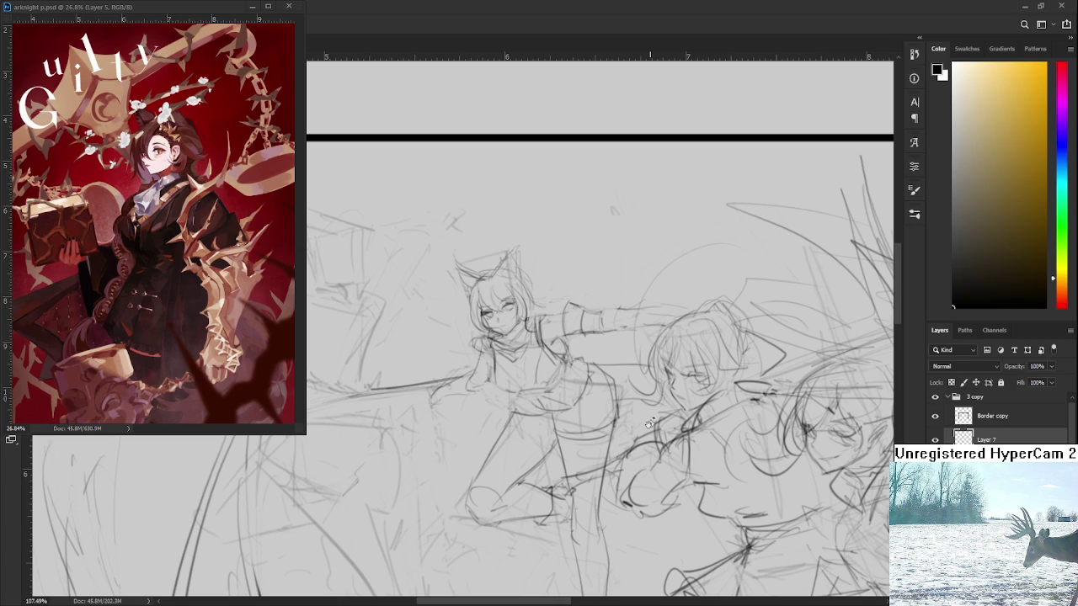
- Frame the lunging figures and darken the line near the cat-eared girl's hand
{"action": "scroll", "coordinate": [470, 325], "scroll_direction": "up", "scroll_amount": 2}
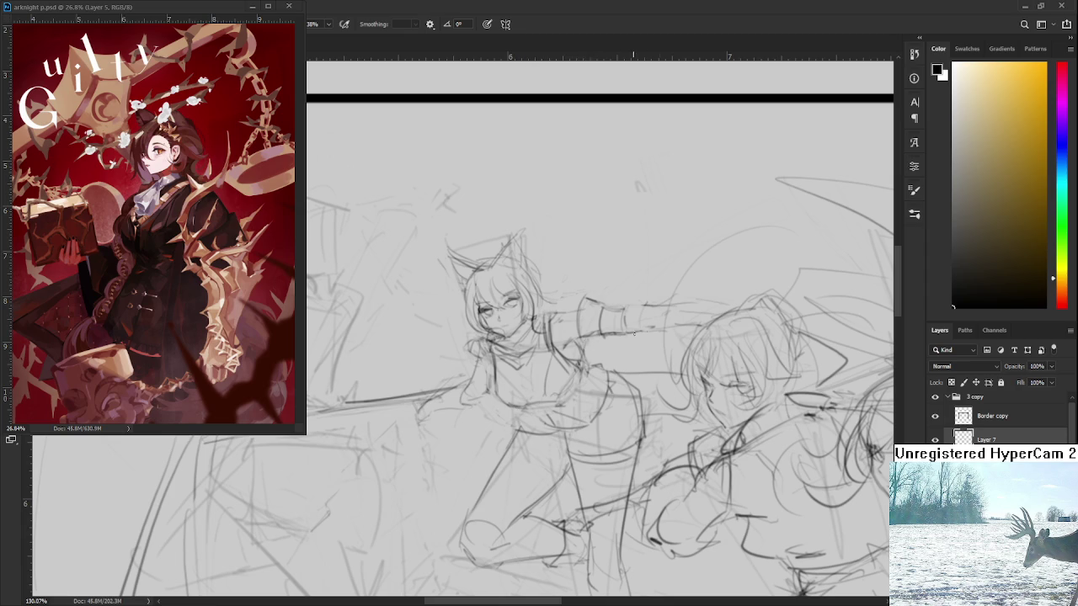
{"action": "left_click_drag", "start_coordinate": [659, 333], "coordinate": [605, 353]}
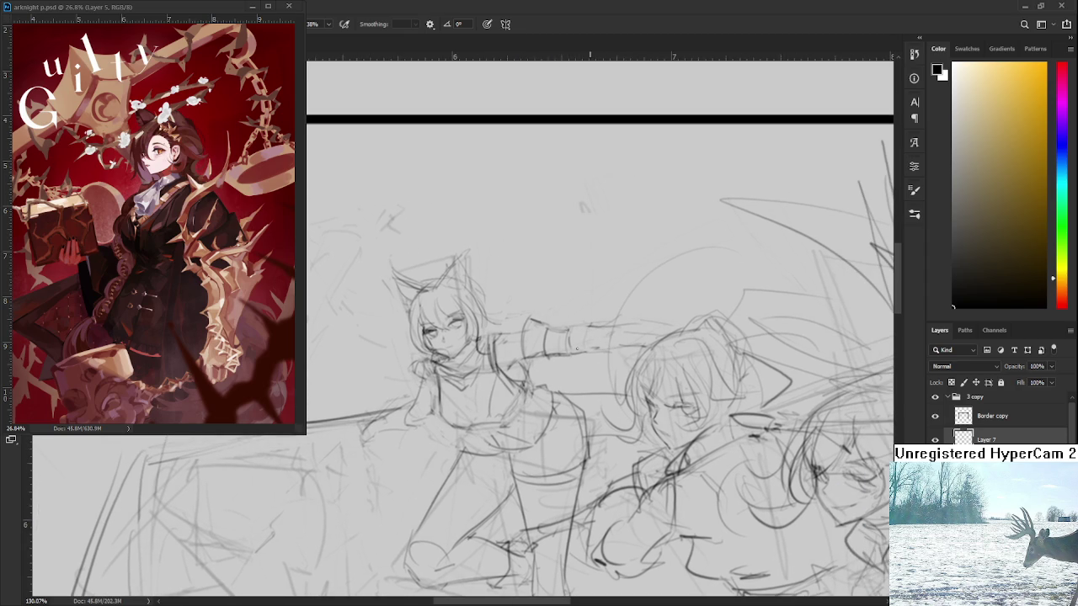
{"action": "left_click_drag", "start_coordinate": [565, 363], "coordinate": [636, 379]}
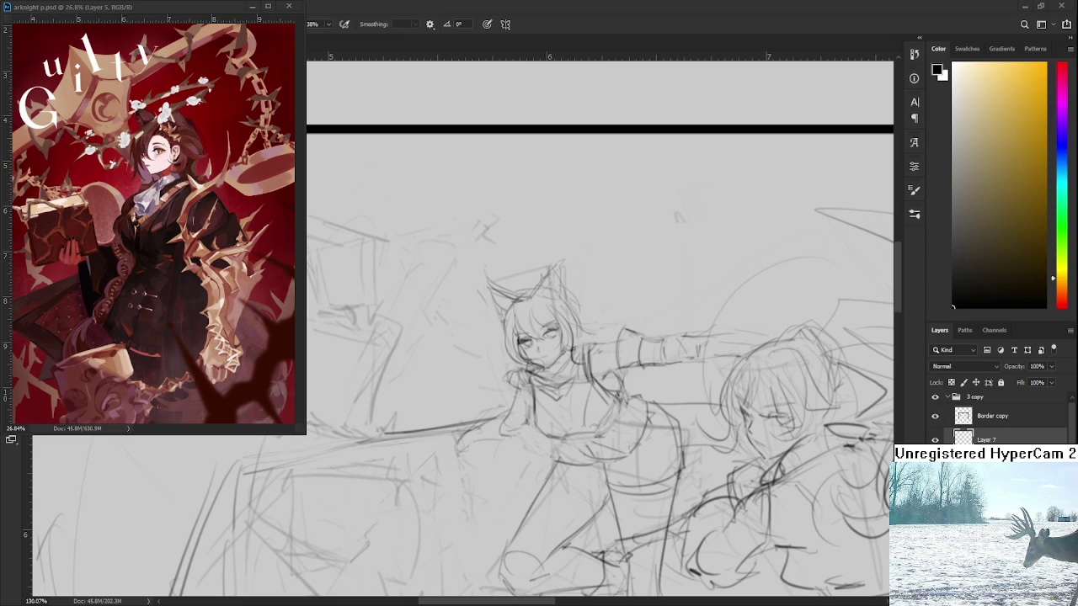
{"action": "scroll", "coordinate": [649, 335], "scroll_direction": "down", "scroll_amount": 2}
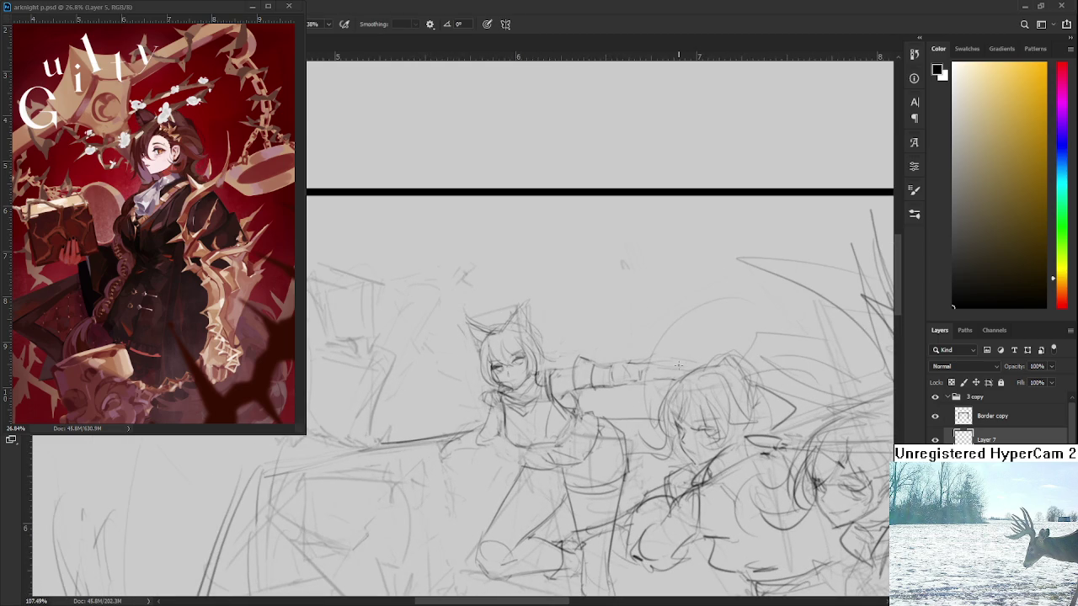
{"action": "left_click_drag", "start_coordinate": [676, 375], "coordinate": [720, 319]}
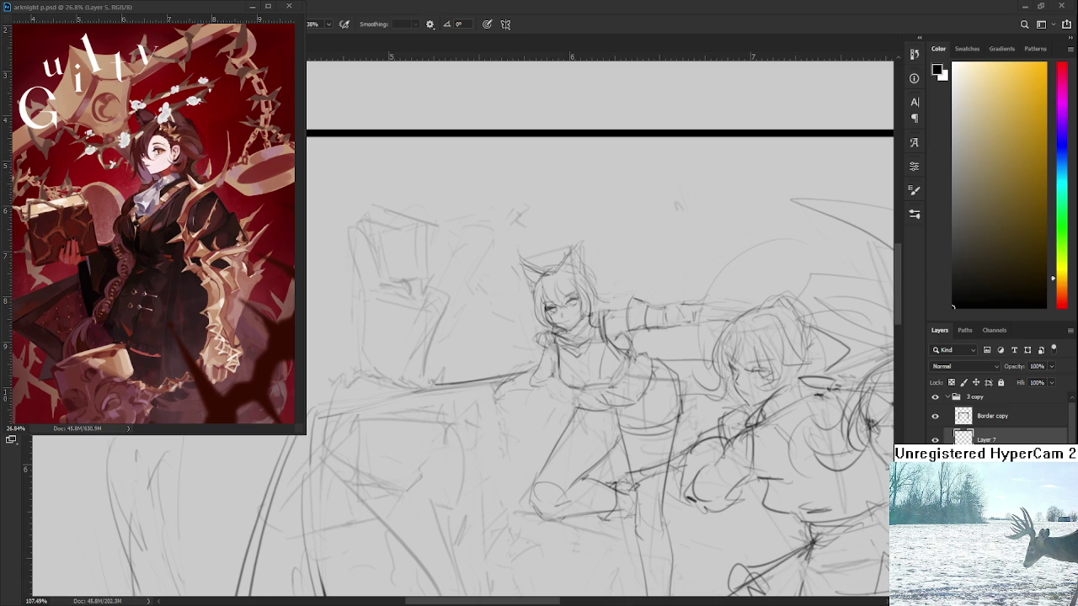
{"action": "left_click_drag", "start_coordinate": [522, 396], "coordinate": [539, 421]}
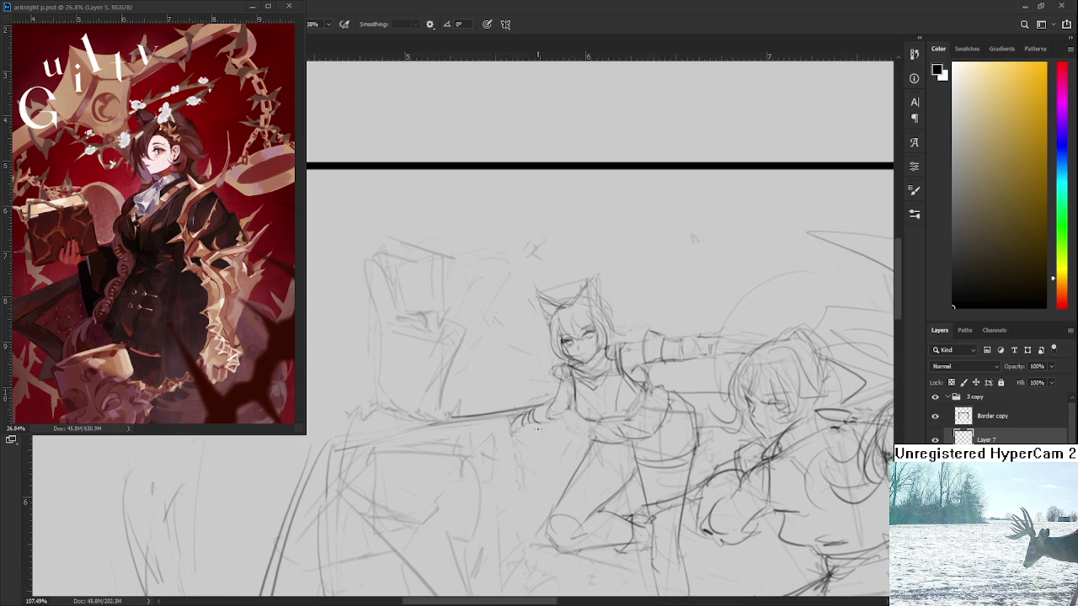
{"action": "mouse_move", "coordinate": [529, 428]}
{"action": "left_mouse_down"}
{"action": "mouse_move", "coordinate": [517, 424]}
{"action": "mouse_move", "coordinate": [539, 418]}
{"action": "left_mouse_up"}
- Zoom out and back in while roughing in the figures behind the girl
{"action": "scroll", "coordinate": [538, 413], "scroll_direction": "down", "scroll_amount": 3}
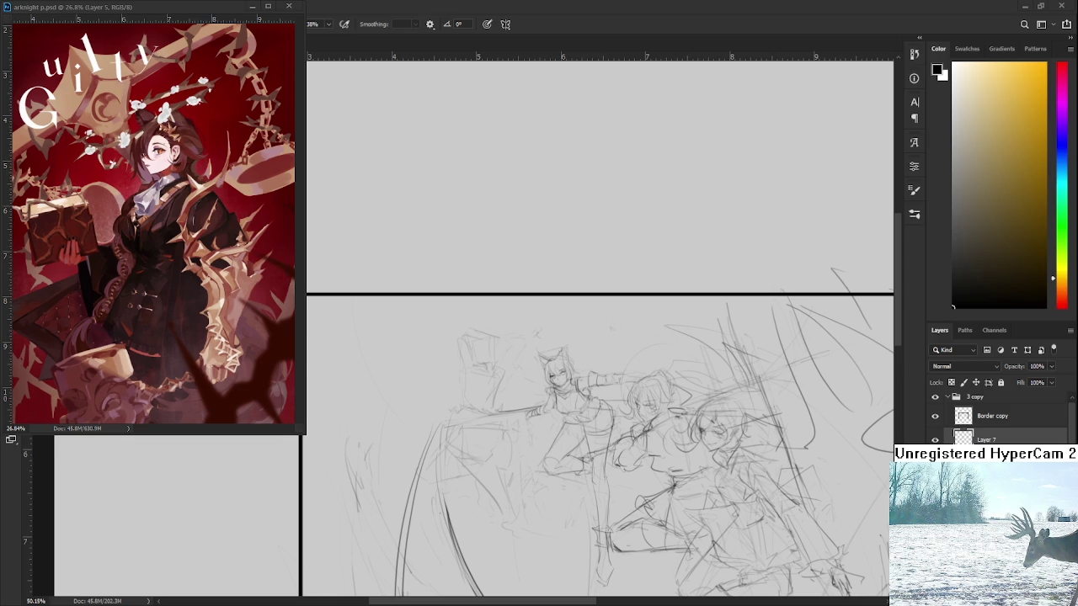
{"action": "scroll", "coordinate": [485, 328], "scroll_direction": "up", "scroll_amount": 1}
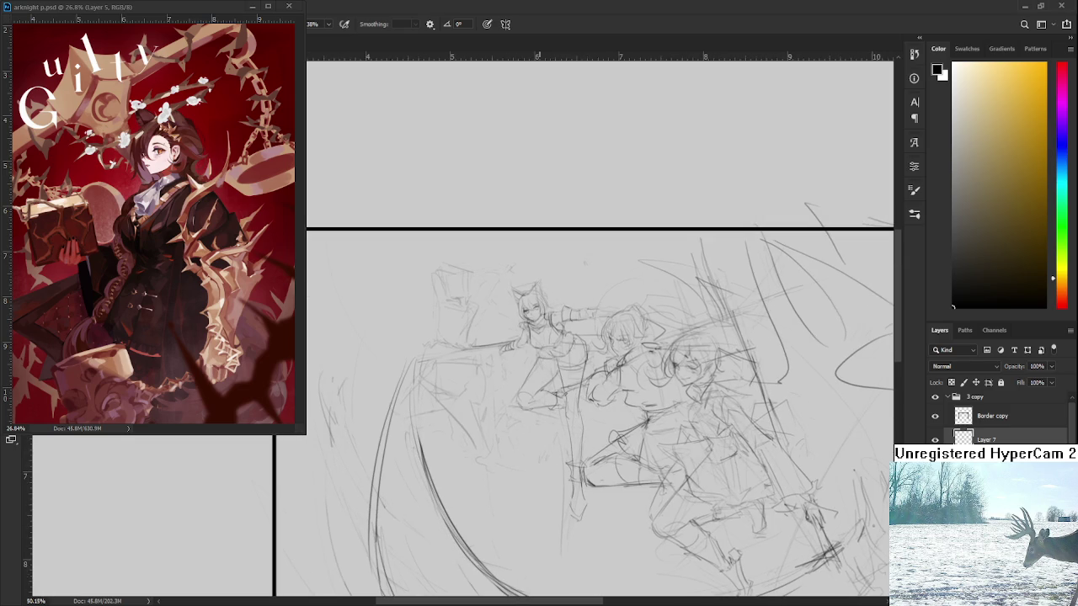
- Sketch lines around the lead girl's head and arm, plus short strokes above her head
{"action": "scroll", "coordinate": [485, 328], "scroll_direction": "up", "scroll_amount": 1}
{"action": "scroll", "coordinate": [485, 328], "scroll_direction": "up", "scroll_amount": 1}
{"action": "scroll", "coordinate": [485, 328], "scroll_direction": "up", "scroll_amount": 1}
{"action": "left_click_drag", "start_coordinate": [485, 328], "coordinate": [511, 354]}
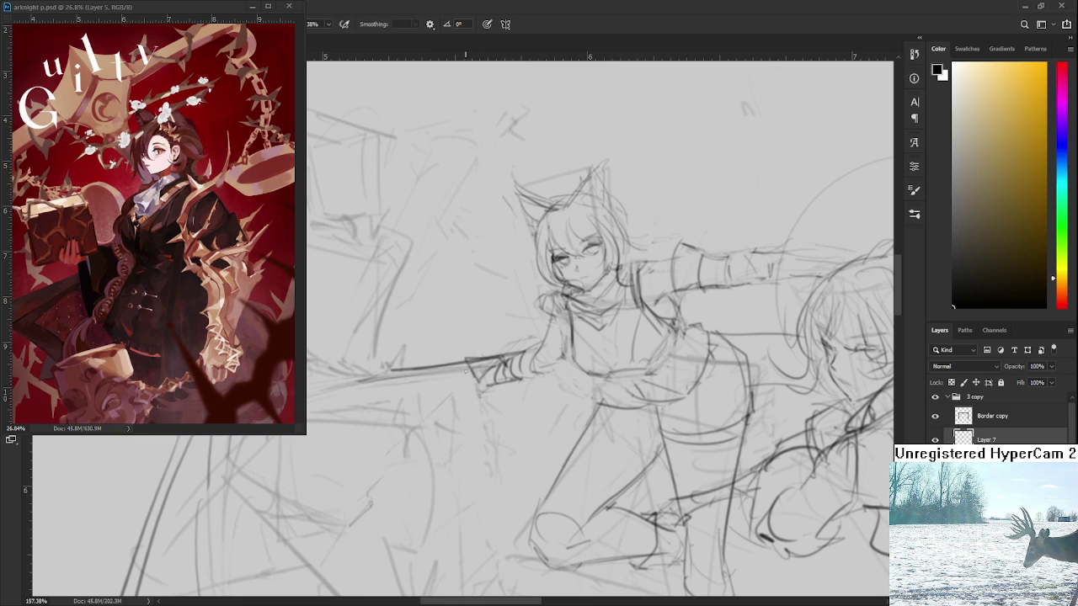
{"action": "left_click_drag", "start_coordinate": [516, 413], "coordinate": [490, 367]}
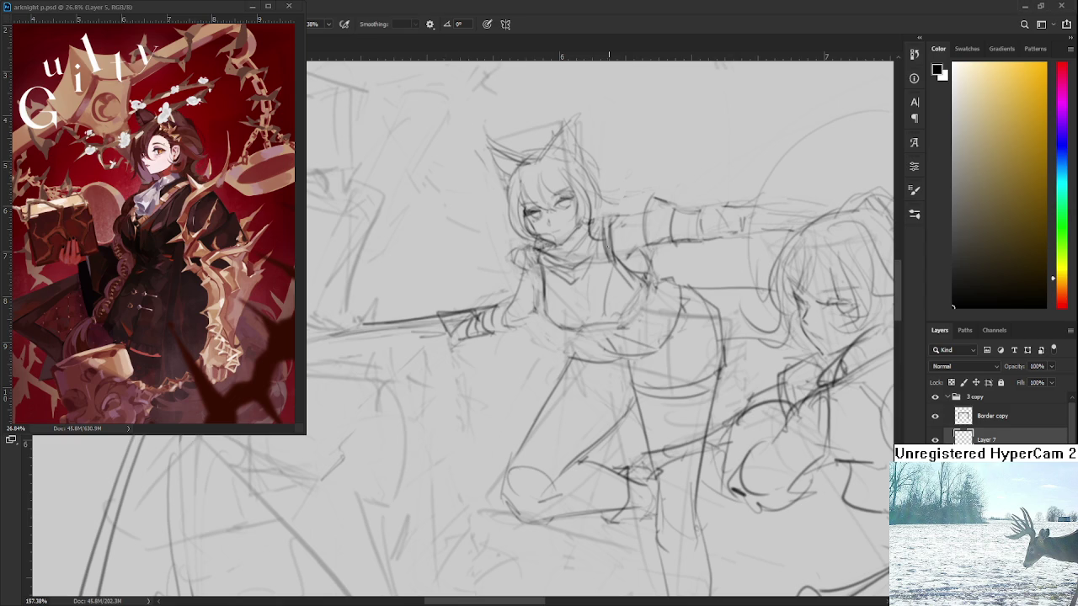
{"action": "scroll", "coordinate": [608, 243], "scroll_direction": "down", "scroll_amount": 5}
{"action": "mouse_move", "coordinate": [583, 232]}
{"action": "left_mouse_down"}
{"action": "mouse_move", "coordinate": [573, 263]}
{"action": "mouse_move", "coordinate": [561, 242]}
{"action": "left_mouse_up"}
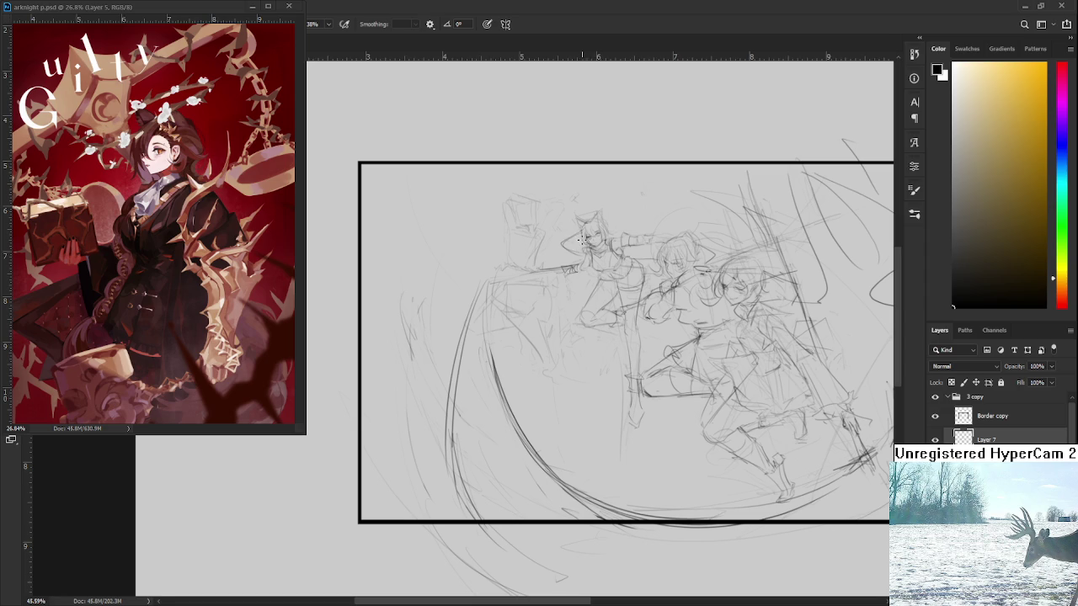
{"action": "left_click_drag", "start_coordinate": [632, 200], "coordinate": [632, 212]}
{"action": "left_click_drag", "start_coordinate": [629, 227], "coordinate": [662, 227]}
{"action": "scroll", "coordinate": [613, 352], "scroll_direction": "up", "scroll_amount": 3}
{"action": "scroll", "coordinate": [613, 352], "scroll_direction": "up", "scroll_amount": 2}
{"action": "scroll", "coordinate": [613, 352], "scroll_direction": "up", "scroll_amount": 2}
- Curve strokes near the second figure's head and redo the curve left of the cat-eared girl
{"action": "mouse_move", "coordinate": [613, 352]}
{"action": "left_mouse_down"}
{"action": "mouse_move", "coordinate": [671, 322]}
{"action": "mouse_move", "coordinate": [718, 328]}
{"action": "mouse_move", "coordinate": [737, 318]}
{"action": "mouse_move", "coordinate": [716, 347]}
{"action": "left_mouse_up"}
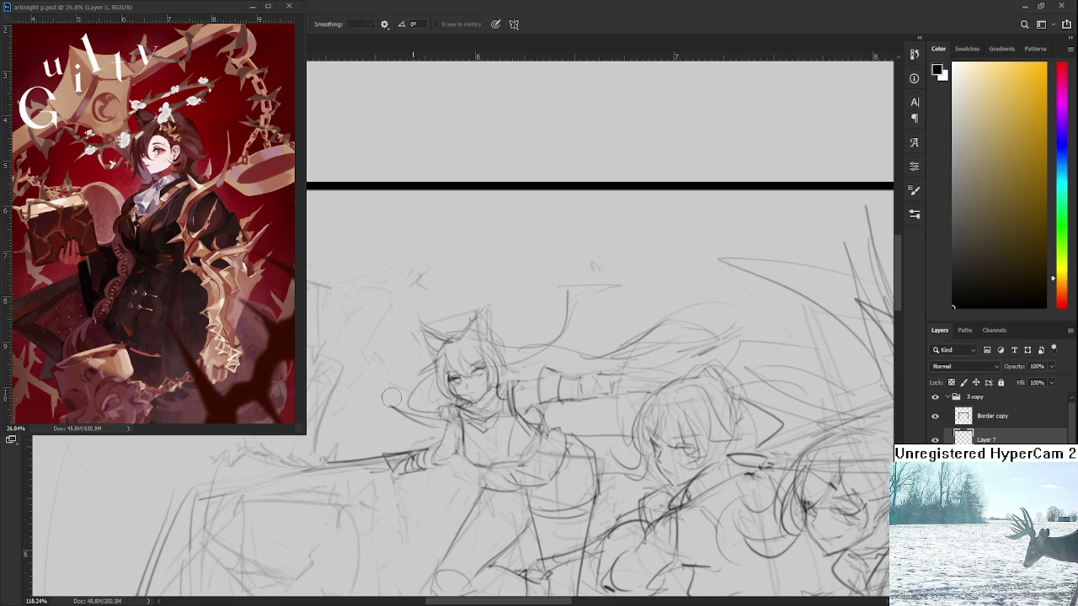
{"action": "mouse_move", "coordinate": [391, 416]}
{"action": "left_mouse_down"}
{"action": "mouse_move", "coordinate": [428, 368]}
{"action": "mouse_move", "coordinate": [401, 418]}
{"action": "left_mouse_up"}
{"action": "key", "text": "ctrl+z"}
{"action": "left_click_drag", "start_coordinate": [431, 383], "coordinate": [412, 411]}
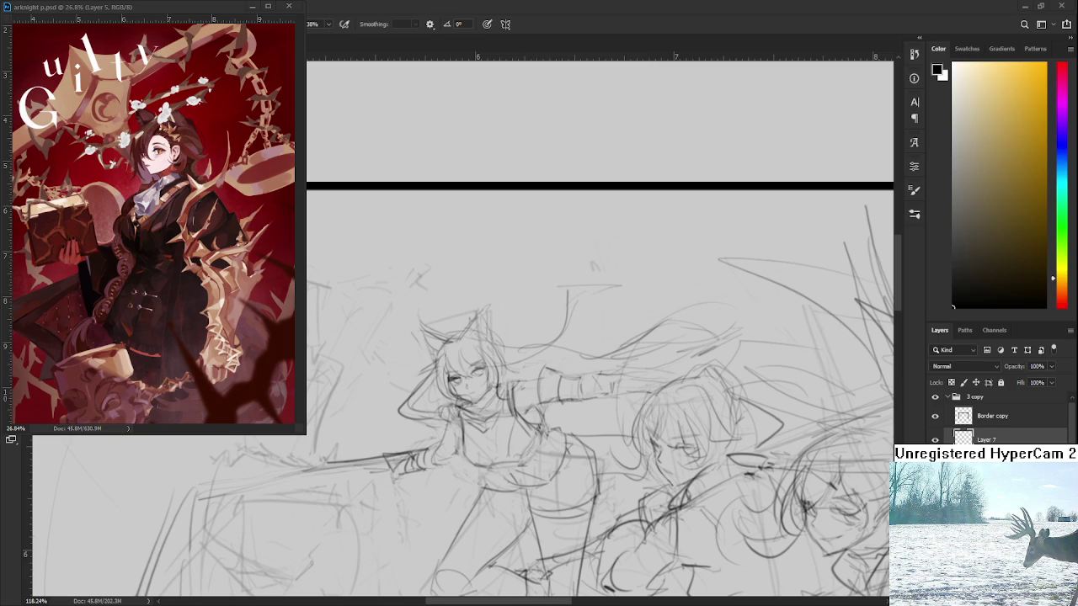
- Draw new ear outlines on the cat-eared girl, undoing the bad attempts
{"action": "left_click_drag", "start_coordinate": [514, 368], "coordinate": [530, 326]}
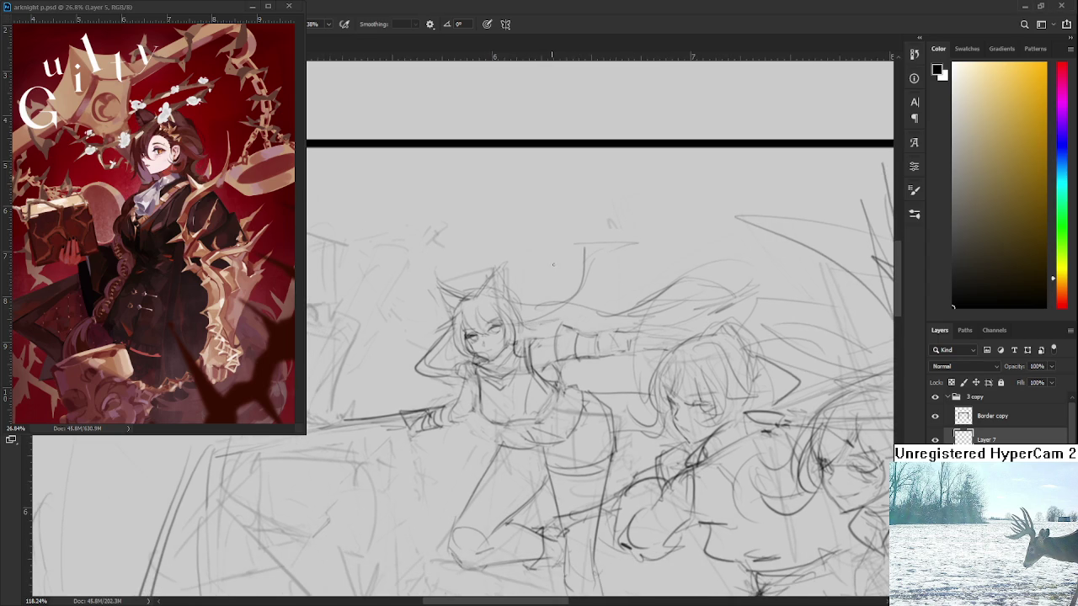
{"action": "left_click_drag", "start_coordinate": [552, 262], "coordinate": [547, 337]}
{"action": "key", "text": "ctrl+z"}
{"action": "mouse_move", "coordinate": [446, 391]}
{"action": "left_mouse_down"}
{"action": "mouse_move", "coordinate": [426, 337]}
{"action": "mouse_move", "coordinate": [468, 354]}
{"action": "mouse_move", "coordinate": [498, 330]}
{"action": "left_mouse_up"}
{"action": "key", "text": "ctrl+z"}
- Zoom out to view the whole charging group
{"action": "left_click_drag", "start_coordinate": [497, 380], "coordinate": [514, 334]}
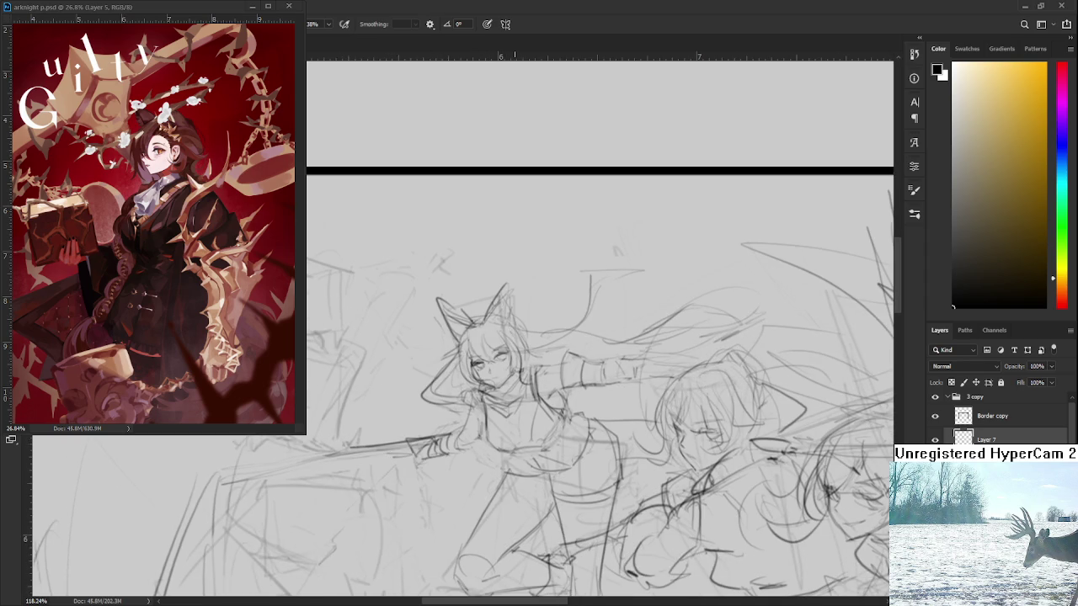
{"action": "scroll", "coordinate": [518, 331], "scroll_direction": "down", "scroll_amount": 2}
{"action": "scroll", "coordinate": [518, 331], "scroll_direction": "down", "scroll_amount": 1}
{"action": "scroll", "coordinate": [518, 331], "scroll_direction": "down", "scroll_amount": 1}
{"action": "scroll", "coordinate": [518, 331], "scroll_direction": "down", "scroll_amount": 1}
{"action": "scroll", "coordinate": [520, 331], "scroll_direction": "down", "scroll_amount": 1}
{"action": "scroll", "coordinate": [520, 331], "scroll_direction": "down", "scroll_amount": 1}
{"action": "scroll", "coordinate": [568, 360], "scroll_direction": "down", "scroll_amount": 1}
{"action": "scroll", "coordinate": [567, 359], "scroll_direction": "down", "scroll_amount": 1}
{"action": "scroll", "coordinate": [568, 359], "scroll_direction": "up", "scroll_amount": 2}
{"action": "scroll", "coordinate": [568, 360], "scroll_direction": "up", "scroll_amount": 1}
{"action": "scroll", "coordinate": [571, 350], "scroll_direction": "up", "scroll_amount": 1}
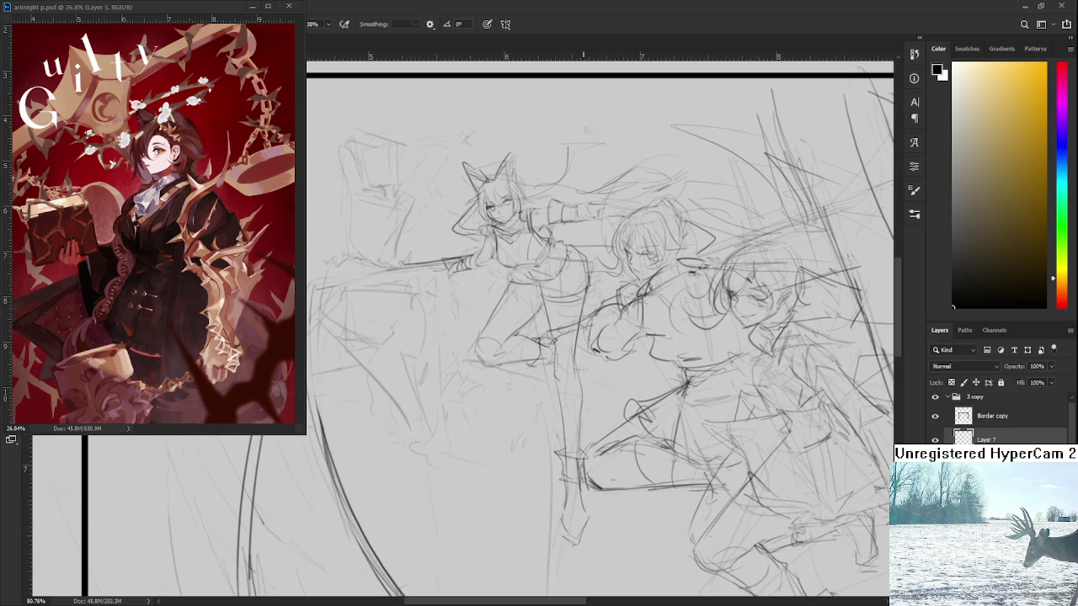
{"action": "scroll", "coordinate": [583, 368], "scroll_direction": "down", "scroll_amount": 1}
{"action": "scroll", "coordinate": [589, 362], "scroll_direction": "down", "scroll_amount": 1}
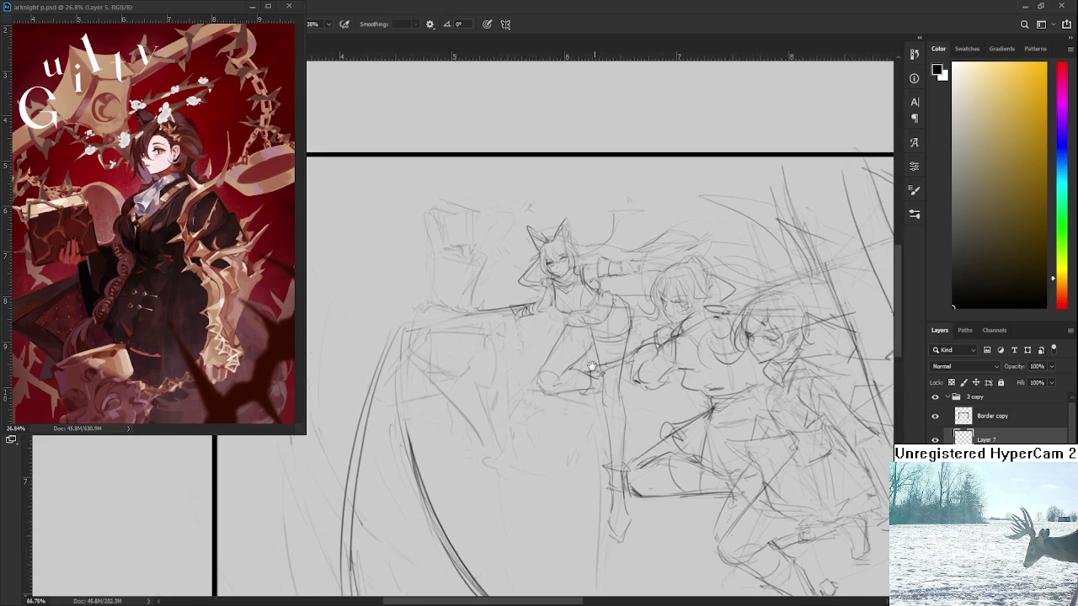
{"action": "scroll", "coordinate": [612, 361], "scroll_direction": "down", "scroll_amount": 1}
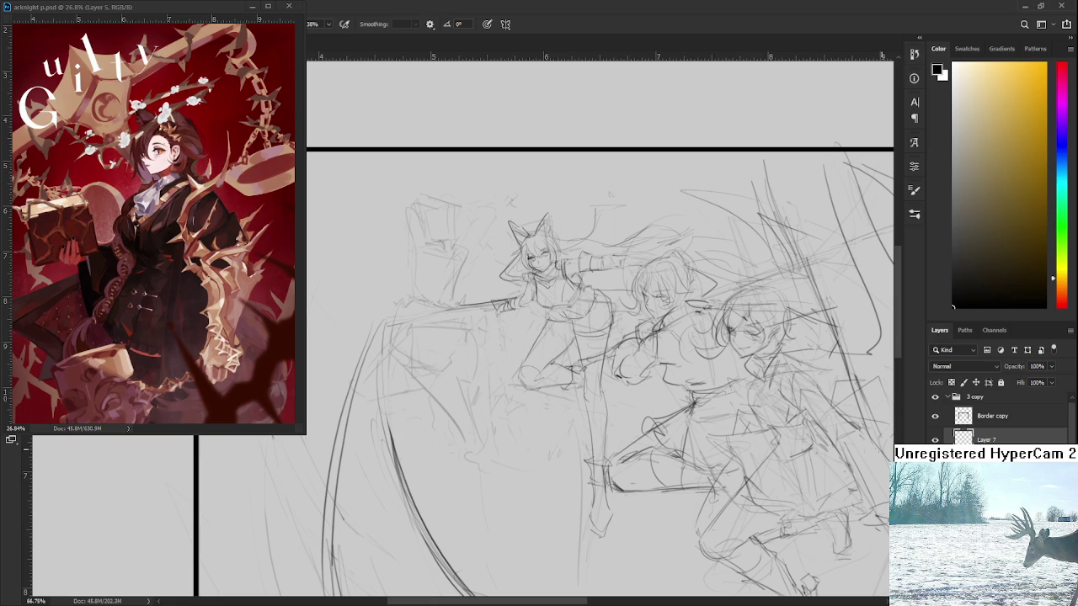
- Scale the lassoed legs down slightly and add a new empty Layer 8
{"action": "mouse_move", "coordinate": [547, 305]}
{"action": "left_mouse_down"}
{"action": "mouse_move", "coordinate": [578, 330]}
{"action": "mouse_move", "coordinate": [593, 297]}
{"action": "mouse_move", "coordinate": [621, 306]}
{"action": "left_mouse_up"}
{"action": "mouse_move", "coordinate": [628, 345]}
{"action": "left_mouse_down"}
{"action": "mouse_move", "coordinate": [635, 567]}
{"action": "mouse_move", "coordinate": [505, 356]}
{"action": "left_mouse_up"}
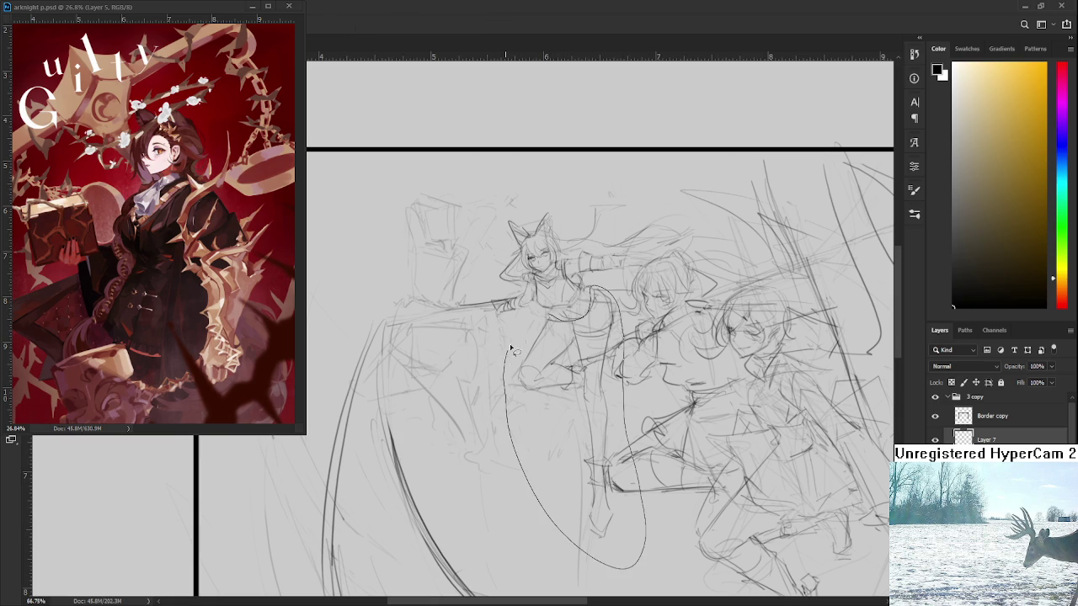
{"action": "key", "text": "ctrl+t"}
{"action": "left_click_drag", "start_coordinate": [504, 569], "coordinate": [510, 556]}
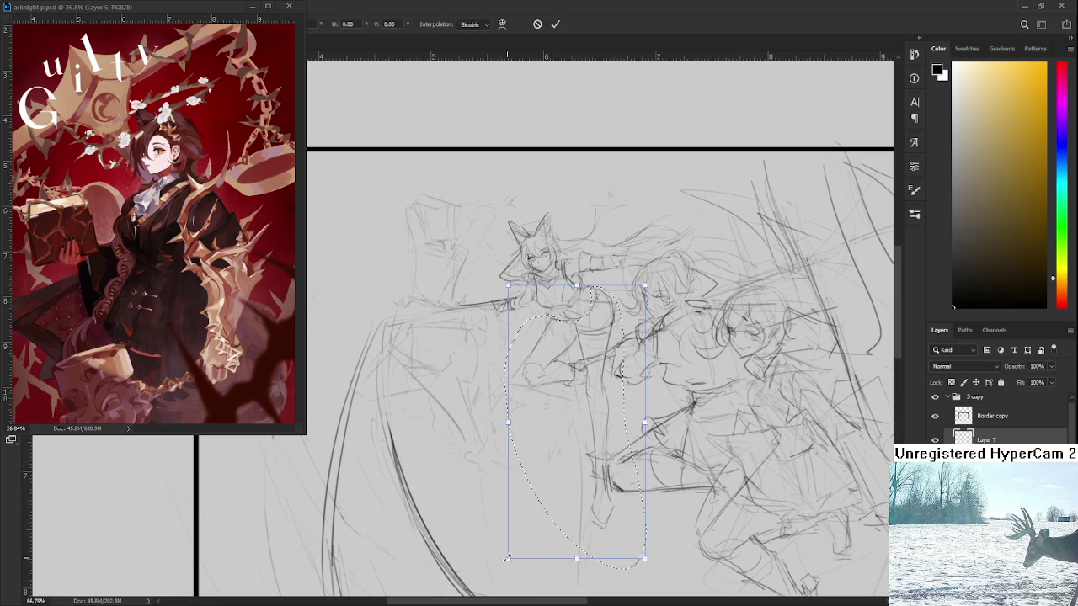
{"action": "key", "text": "Return"}
{"action": "key", "text": "ctrl+d"}
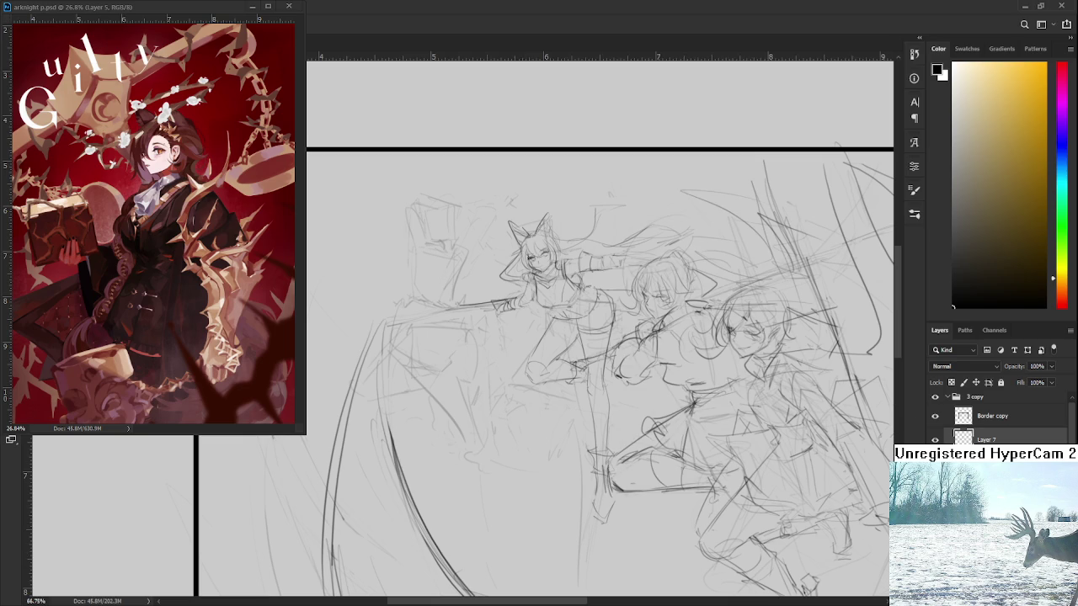
{"action": "key", "text": "ctrl+shift+alt+n"}
{"action": "left_click_drag", "start_coordinate": [590, 354], "coordinate": [547, 336]}
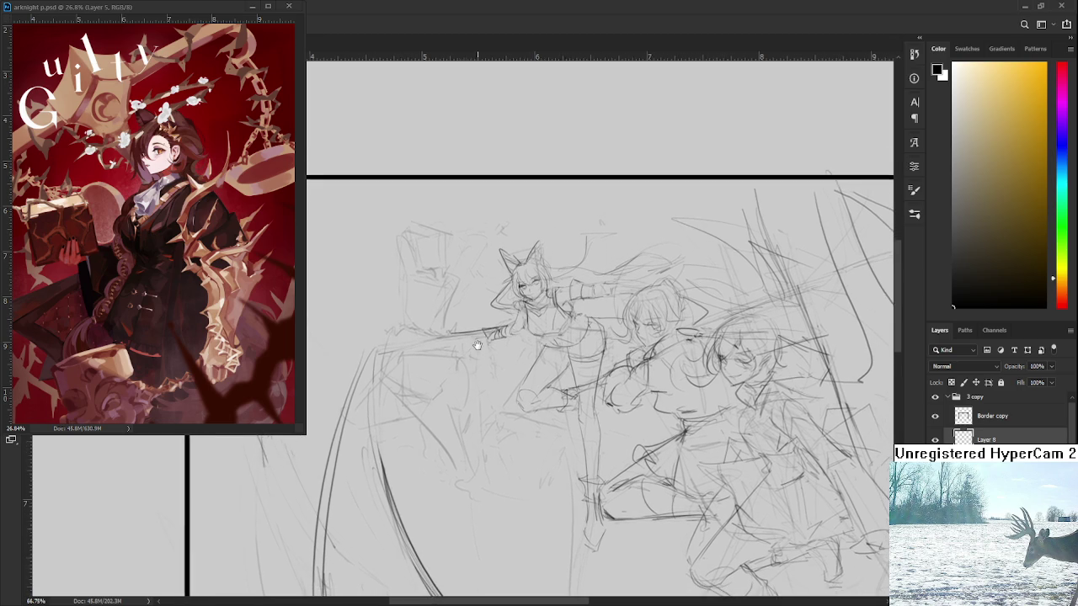
- Zoom to about 118% centred on the lead character's face and sword arm
{"action": "left_click_drag", "start_coordinate": [395, 269], "coordinate": [503, 335]}
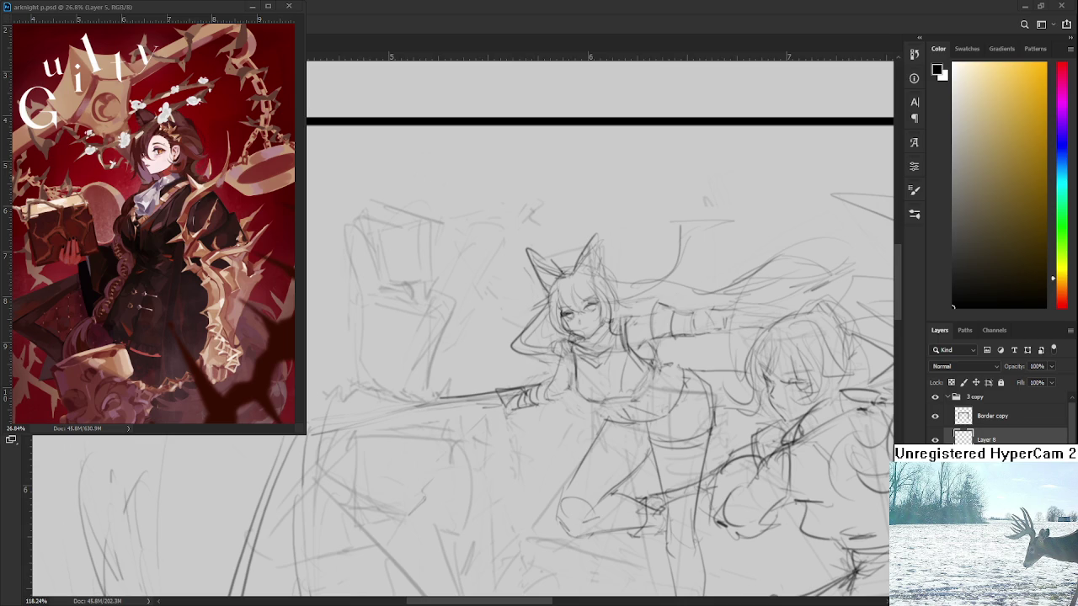
{"action": "left_click_drag", "start_coordinate": [460, 302], "coordinate": [542, 321]}
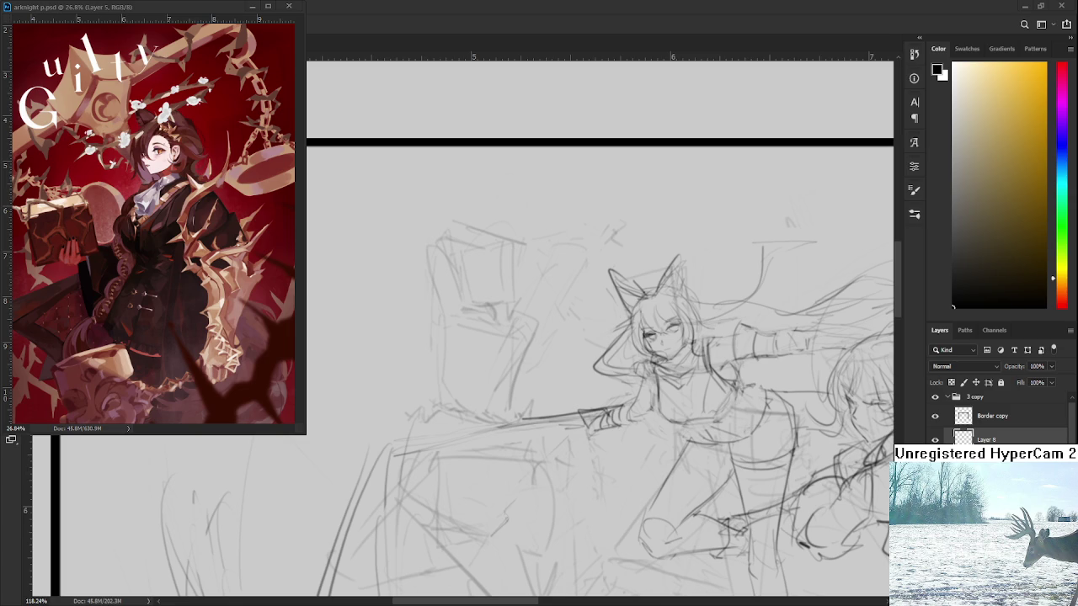
{"action": "scroll", "coordinate": [527, 281], "scroll_direction": "down", "scroll_amount": 5}
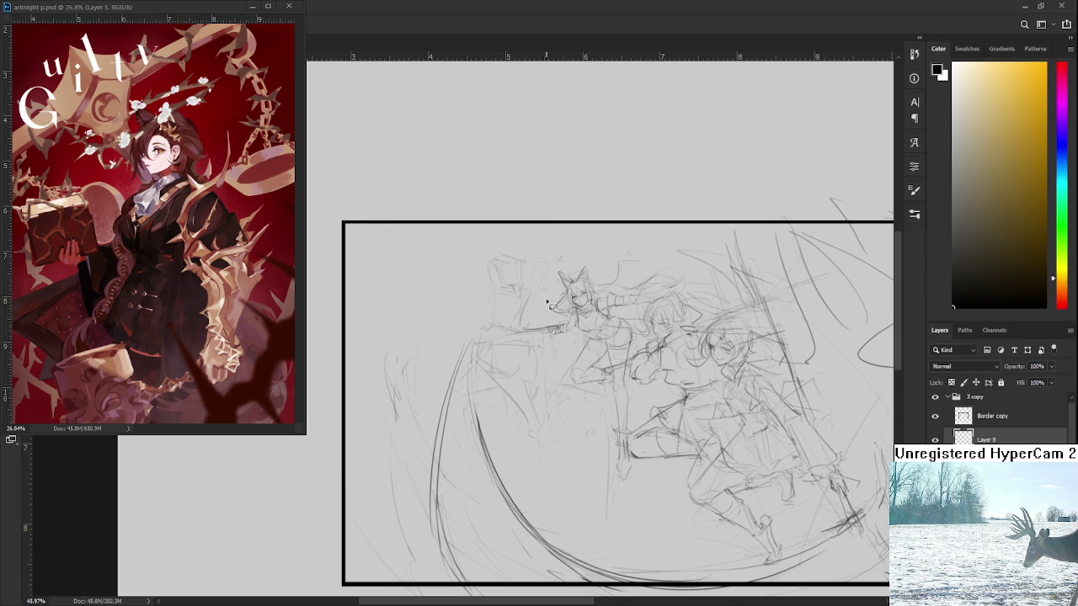
- Zoom to about 232% on the rough blocky figure at upper left
{"action": "scroll", "coordinate": [546, 298], "scroll_direction": "up", "scroll_amount": 2}
{"action": "scroll", "coordinate": [546, 298], "scroll_direction": "up", "scroll_amount": 1}
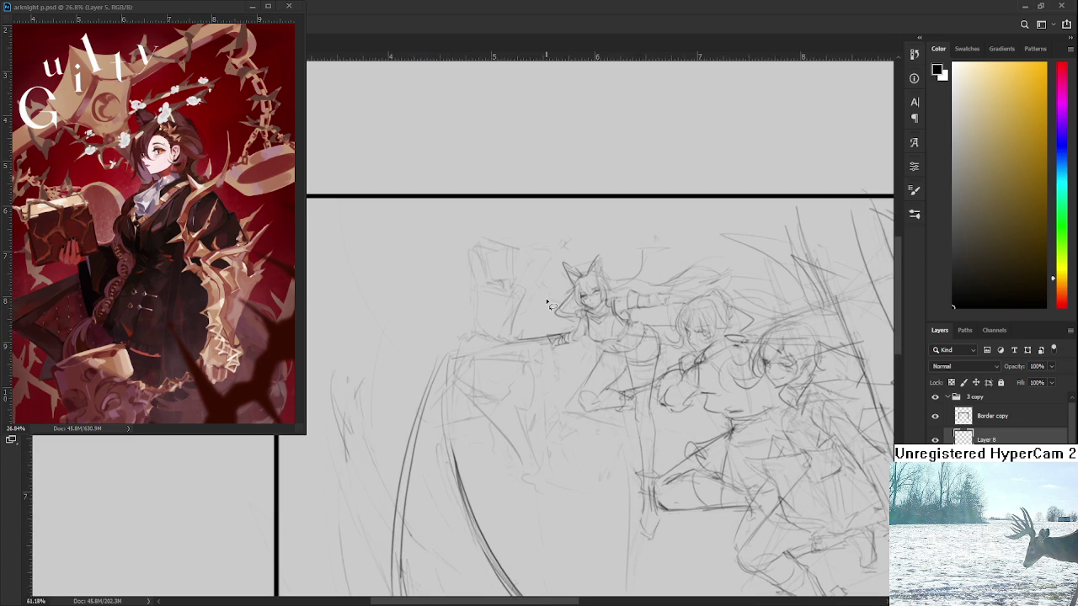
{"action": "scroll", "coordinate": [545, 298], "scroll_direction": "up", "scroll_amount": 1}
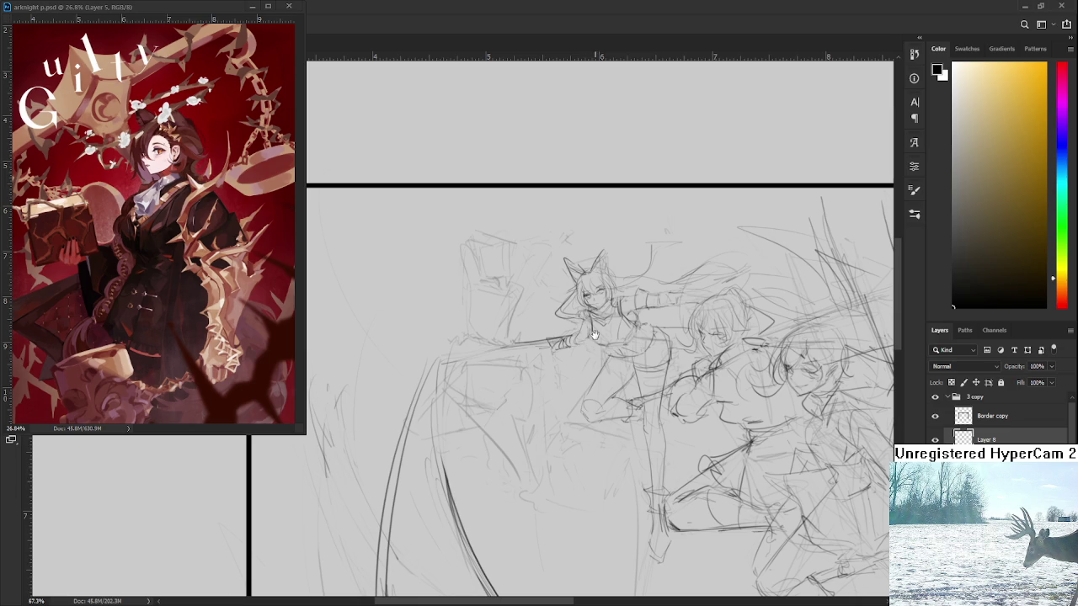
{"action": "left_click_drag", "start_coordinate": [609, 341], "coordinate": [596, 368]}
{"action": "scroll", "coordinate": [560, 336], "scroll_direction": "up", "scroll_amount": 2}
{"action": "scroll", "coordinate": [538, 300], "scroll_direction": "up", "scroll_amount": 2}
{"action": "scroll", "coordinate": [517, 284], "scroll_direction": "up", "scroll_amount": 2}
{"action": "scroll", "coordinate": [464, 210], "scroll_direction": "up", "scroll_amount": 2}
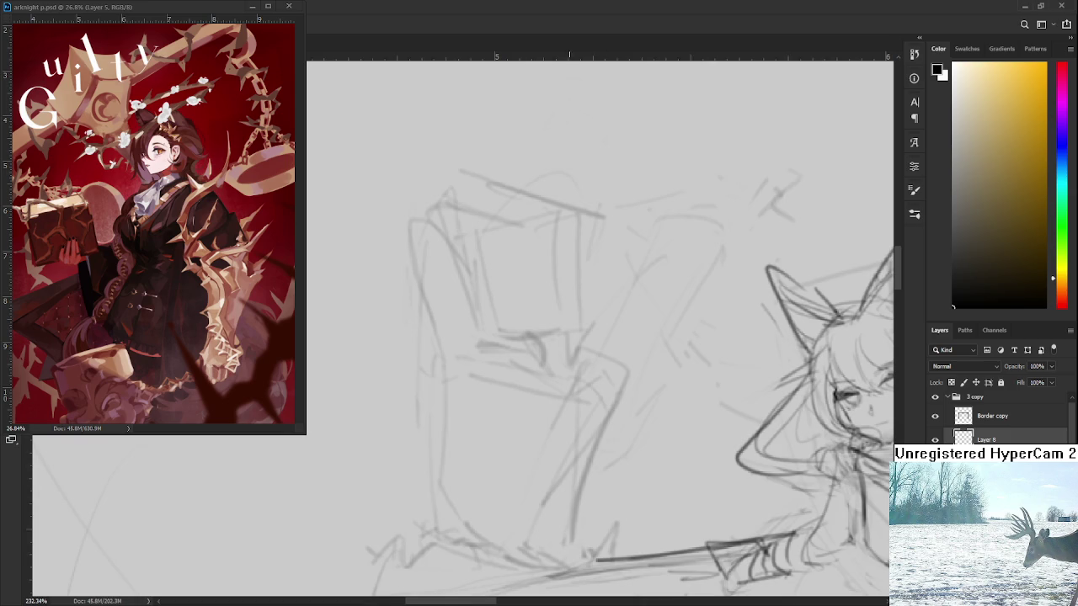
- Try several first strokes of the new figure's curved jaw line, undoing each failed attempt
{"action": "scroll", "coordinate": [554, 255], "scroll_direction": "up", "scroll_amount": 2}
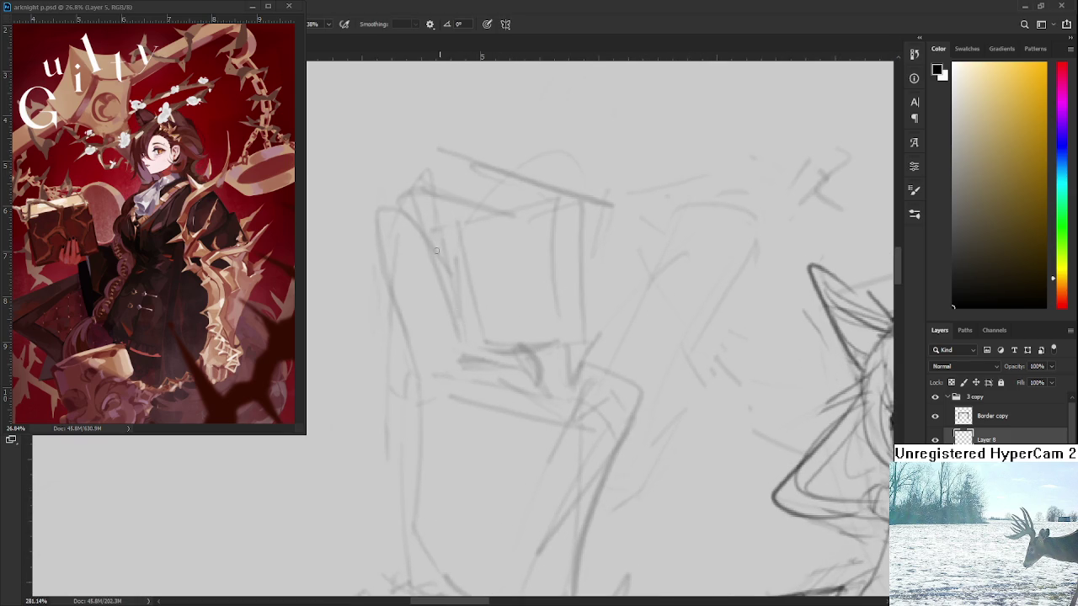
{"action": "left_click_drag", "start_coordinate": [438, 254], "coordinate": [503, 369]}
{"action": "key", "text": "ctrl+z"}
{"action": "mouse_move", "coordinate": [447, 314]}
{"action": "left_mouse_down"}
{"action": "mouse_move", "coordinate": [504, 369]}
{"action": "mouse_move", "coordinate": [476, 345]}
{"action": "mouse_move", "coordinate": [554, 328]}
{"action": "left_mouse_up"}
{"action": "key", "text": "ctrl+z"}
{"action": "key", "text": "ctrl+z"}
{"action": "mouse_move", "coordinate": [485, 352]}
{"action": "left_mouse_down"}
{"action": "mouse_move", "coordinate": [563, 330]}
{"action": "mouse_move", "coordinate": [573, 306]}
{"action": "left_mouse_up"}
{"action": "key", "text": "ctrl+z"}
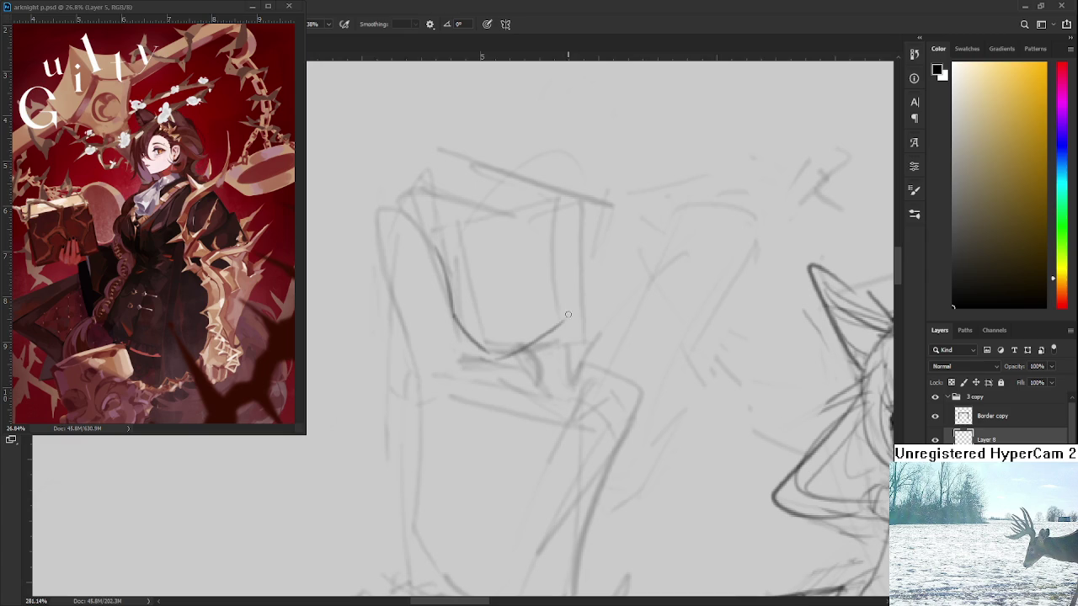
{"action": "scroll", "coordinate": [575, 337], "scroll_direction": "down", "scroll_amount": 2}
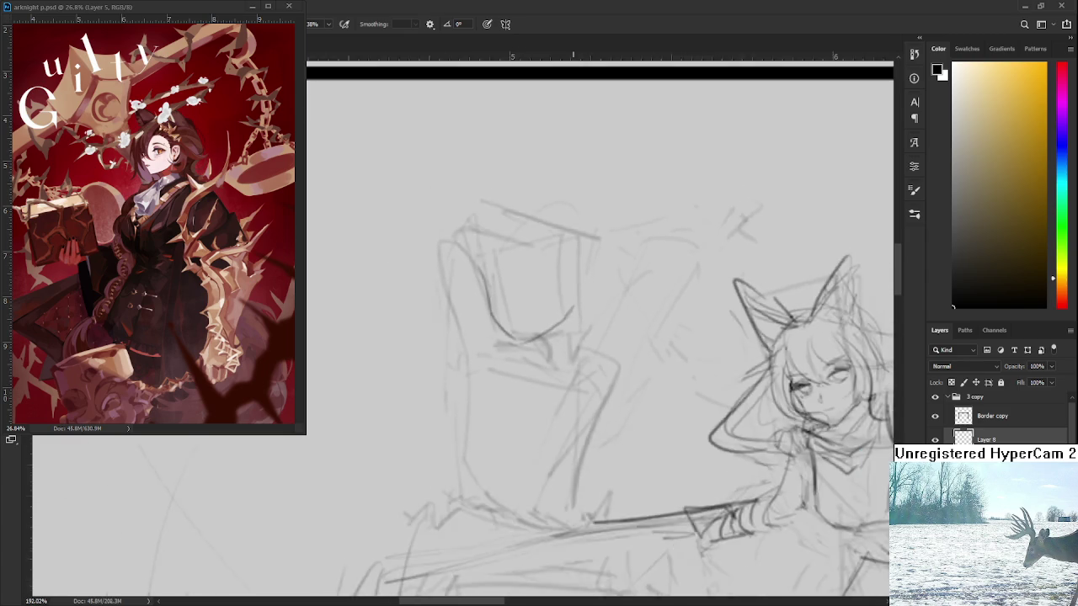
{"action": "scroll", "coordinate": [575, 337], "scroll_direction": "down", "scroll_amount": 2}
{"action": "scroll", "coordinate": [575, 337], "scroll_direction": "down", "scroll_amount": 1}
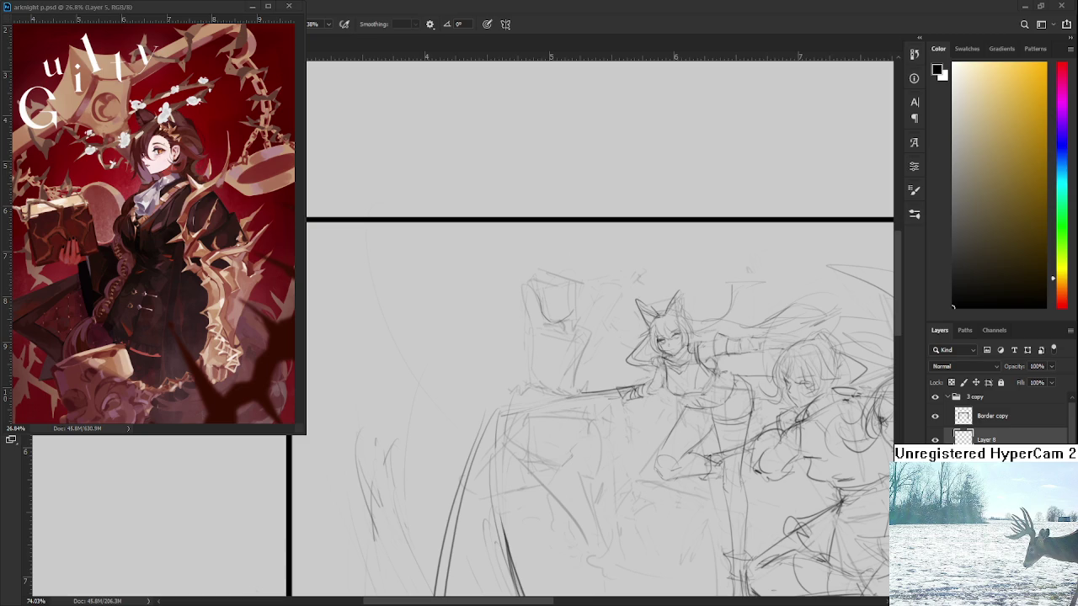
- Redraw the jaw curve dipping down and right, then extend its end up toward the right
{"action": "left_click_drag", "start_coordinate": [575, 305], "coordinate": [552, 301]}
{"action": "scroll", "coordinate": [547, 276], "scroll_direction": "up", "scroll_amount": 2}
{"action": "scroll", "coordinate": [539, 287], "scroll_direction": "up", "scroll_amount": 2}
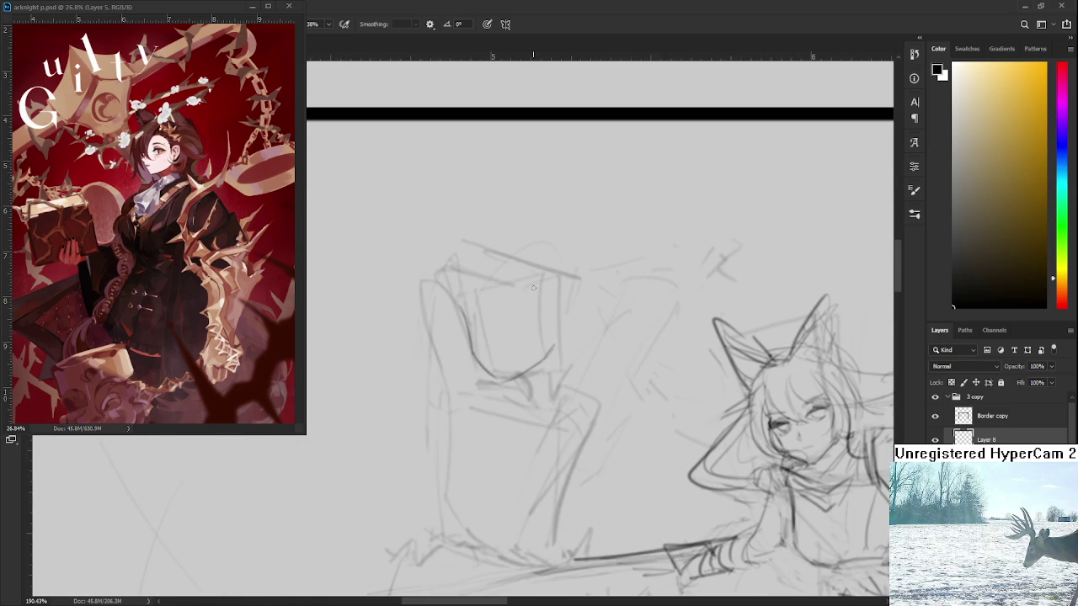
{"action": "scroll", "coordinate": [484, 358], "scroll_direction": "up", "scroll_amount": 1}
{"action": "left_click_drag", "start_coordinate": [472, 341], "coordinate": [482, 383]}
{"action": "key", "text": "ctrl+z"}
{"action": "left_click_drag", "start_coordinate": [468, 336], "coordinate": [504, 402]}
{"action": "key", "text": "ctrl+z"}
{"action": "left_click_drag", "start_coordinate": [468, 337], "coordinate": [513, 414]}
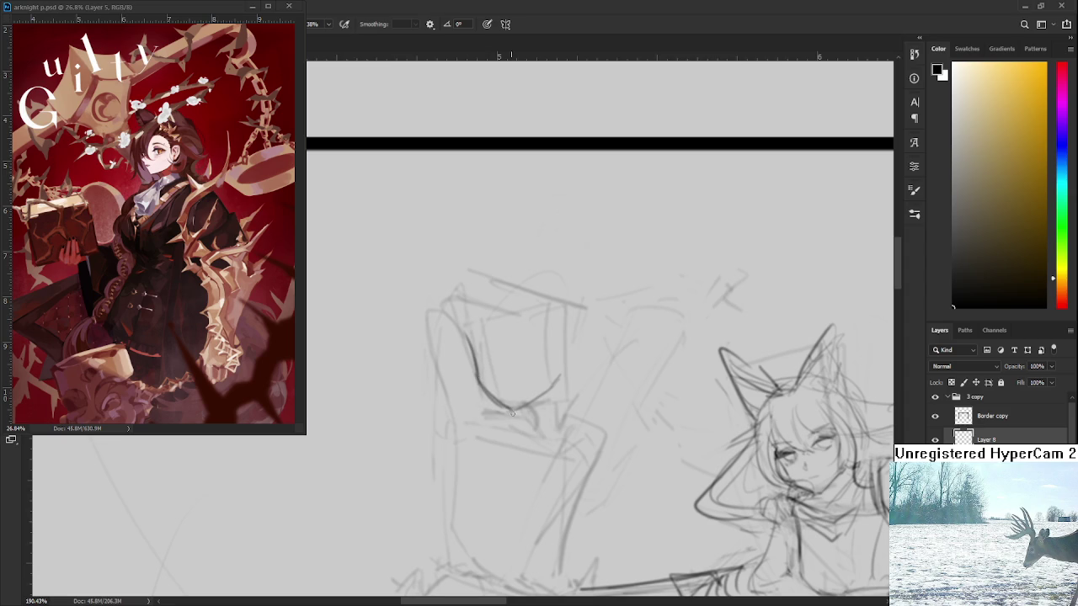
{"action": "key", "text": "e"}
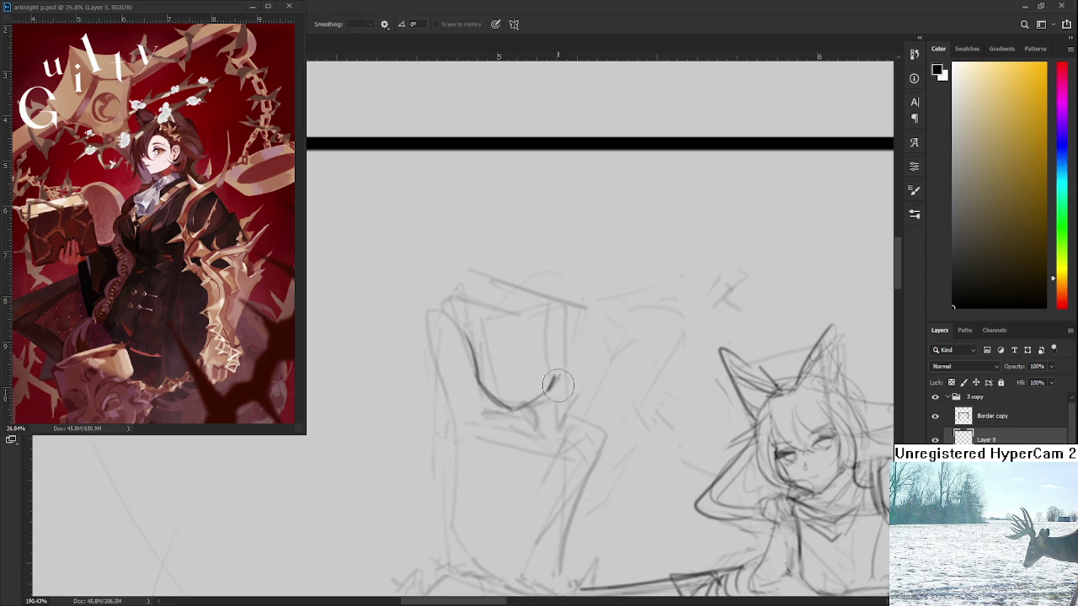
{"action": "key", "text": "b"}
{"action": "left_click_drag", "start_coordinate": [548, 386], "coordinate": [554, 375]}
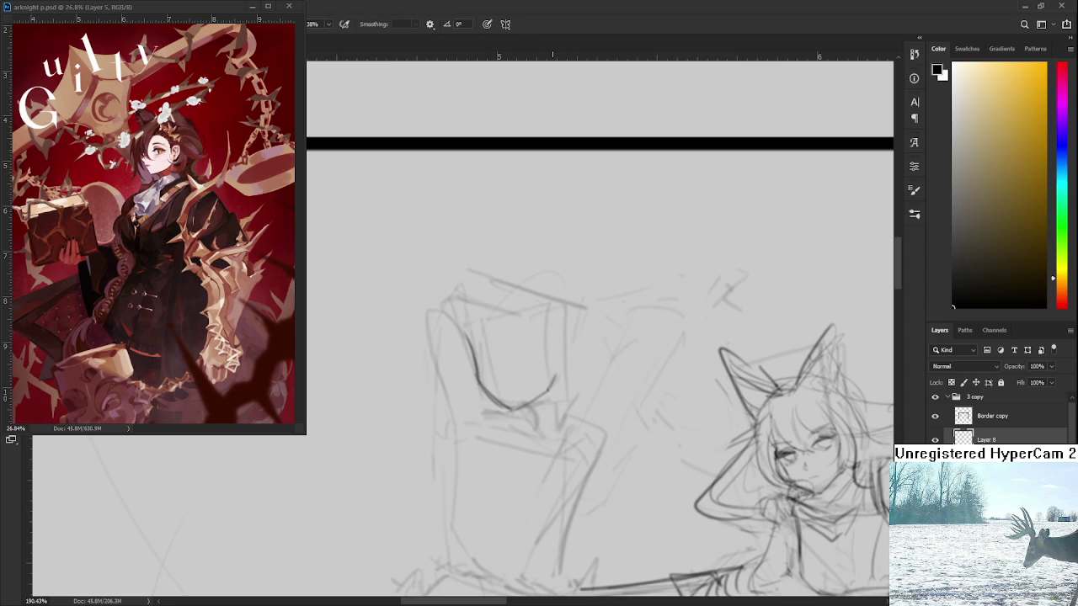
- Zoom out to about 26% to see the whole panel, then back to about 98% on the characters
{"action": "scroll", "coordinate": [599, 328], "scroll_direction": "down", "scroll_amount": 2}
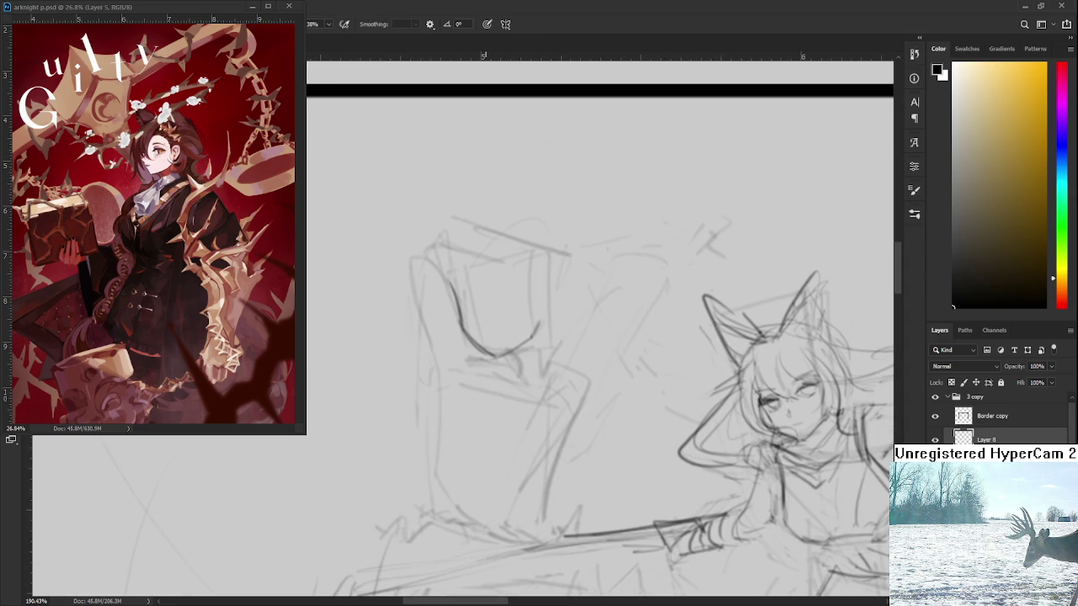
{"action": "scroll", "coordinate": [486, 352], "scroll_direction": "down", "scroll_amount": 2}
{"action": "scroll", "coordinate": [486, 352], "scroll_direction": "down", "scroll_amount": 2}
{"action": "scroll", "coordinate": [486, 352], "scroll_direction": "down", "scroll_amount": 2}
{"action": "scroll", "coordinate": [486, 352], "scroll_direction": "down", "scroll_amount": 1}
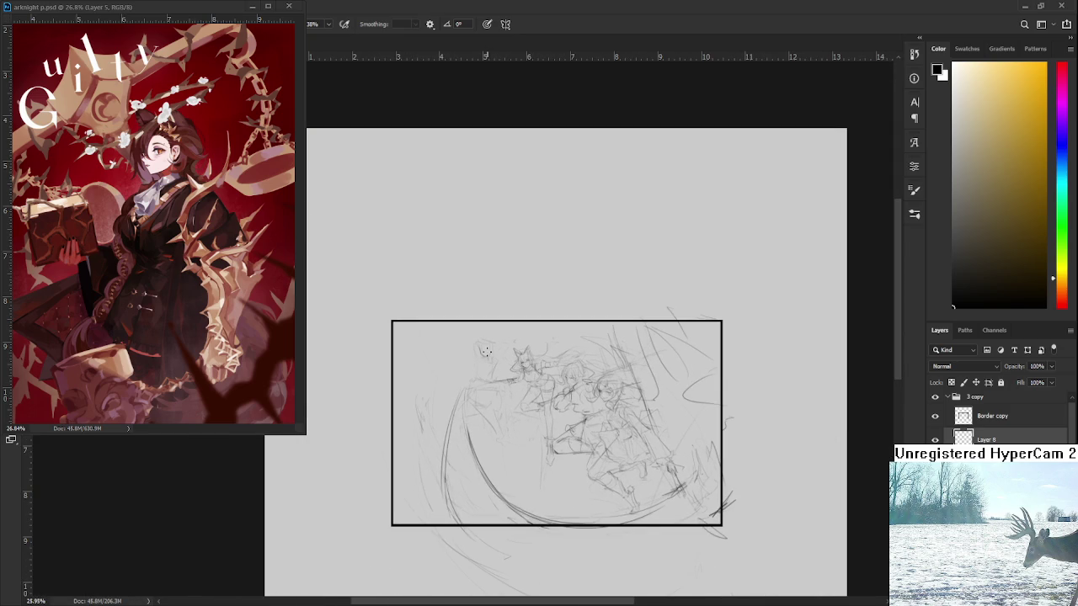
{"action": "mouse_move", "coordinate": [486, 352]}
{"action": "left_mouse_down"}
{"action": "mouse_move", "coordinate": [520, 295]}
{"action": "mouse_move", "coordinate": [587, 323]}
{"action": "left_mouse_up"}
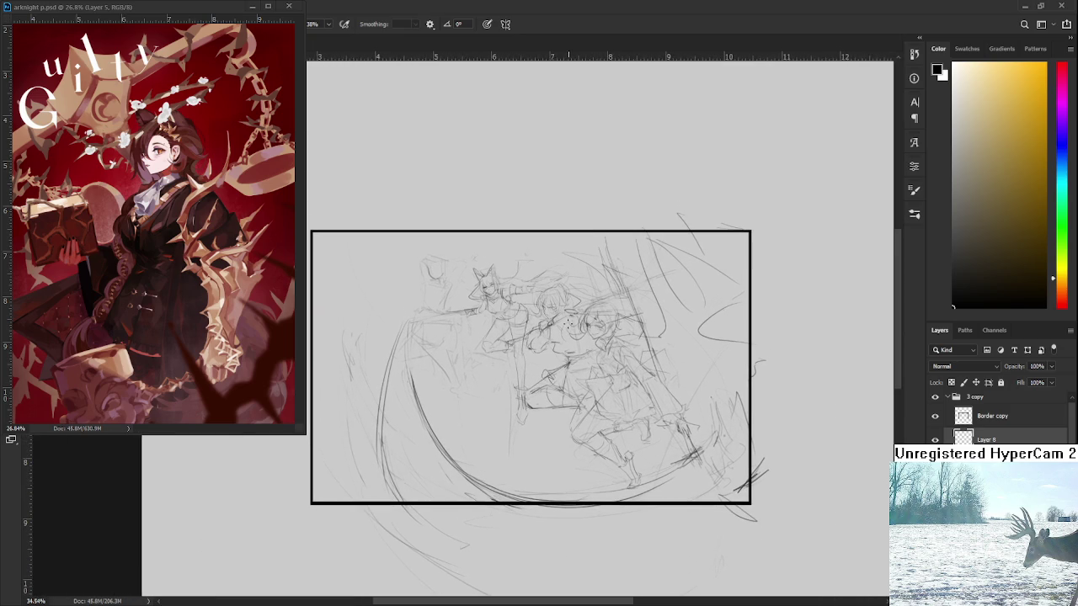
{"action": "left_click_drag", "start_coordinate": [437, 277], "coordinate": [472, 294]}
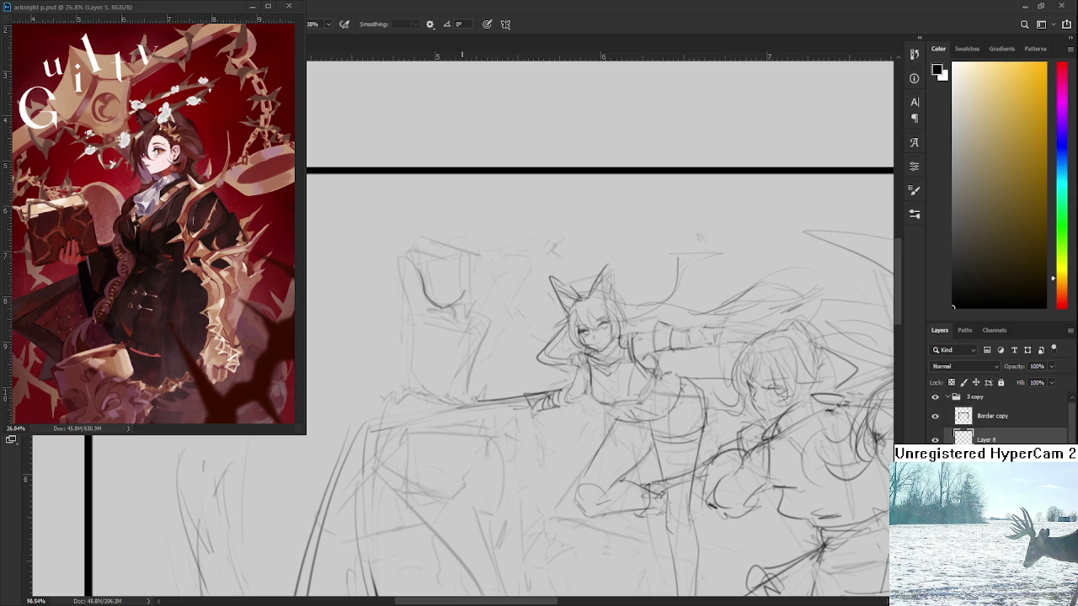
{"action": "scroll", "coordinate": [429, 274], "scroll_direction": "up", "scroll_amount": 3}
- Zoom in to 340% and sketch the closed eyes along the face's upper edge, undoing a rough stroke
{"action": "scroll", "coordinate": [430, 273], "scroll_direction": "up", "scroll_amount": 3}
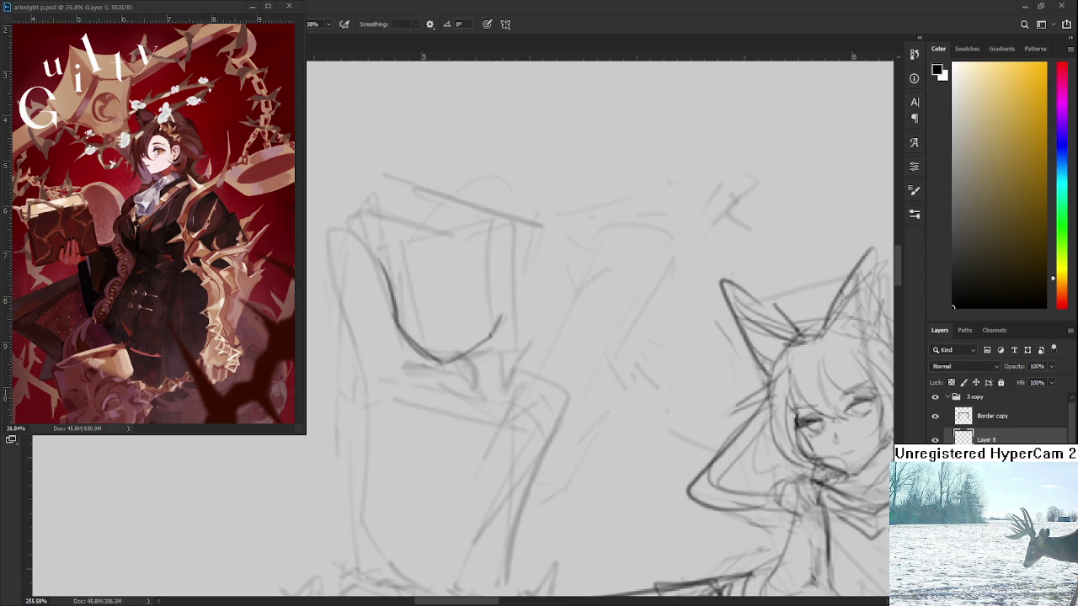
{"action": "scroll", "coordinate": [391, 270], "scroll_direction": "up", "scroll_amount": 2}
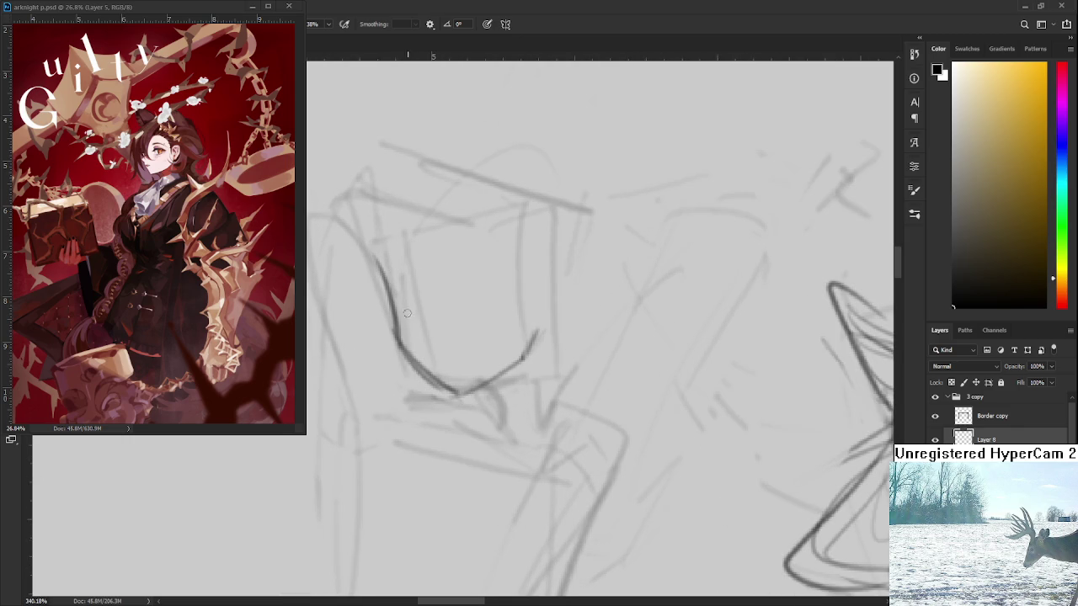
{"action": "left_click_drag", "start_coordinate": [394, 297], "coordinate": [420, 293]}
{"action": "mouse_move", "coordinate": [395, 295]}
{"action": "left_mouse_down"}
{"action": "mouse_move", "coordinate": [420, 315]}
{"action": "mouse_move", "coordinate": [415, 289]}
{"action": "mouse_move", "coordinate": [479, 290]}
{"action": "mouse_move", "coordinate": [470, 313]}
{"action": "mouse_move", "coordinate": [482, 305]}
{"action": "mouse_move", "coordinate": [456, 312]}
{"action": "mouse_move", "coordinate": [478, 308]}
{"action": "mouse_move", "coordinate": [482, 290]}
{"action": "mouse_move", "coordinate": [430, 288]}
{"action": "mouse_move", "coordinate": [459, 270]}
{"action": "mouse_move", "coordinate": [487, 284]}
{"action": "left_mouse_up"}
{"action": "key", "text": "ctrl+z"}
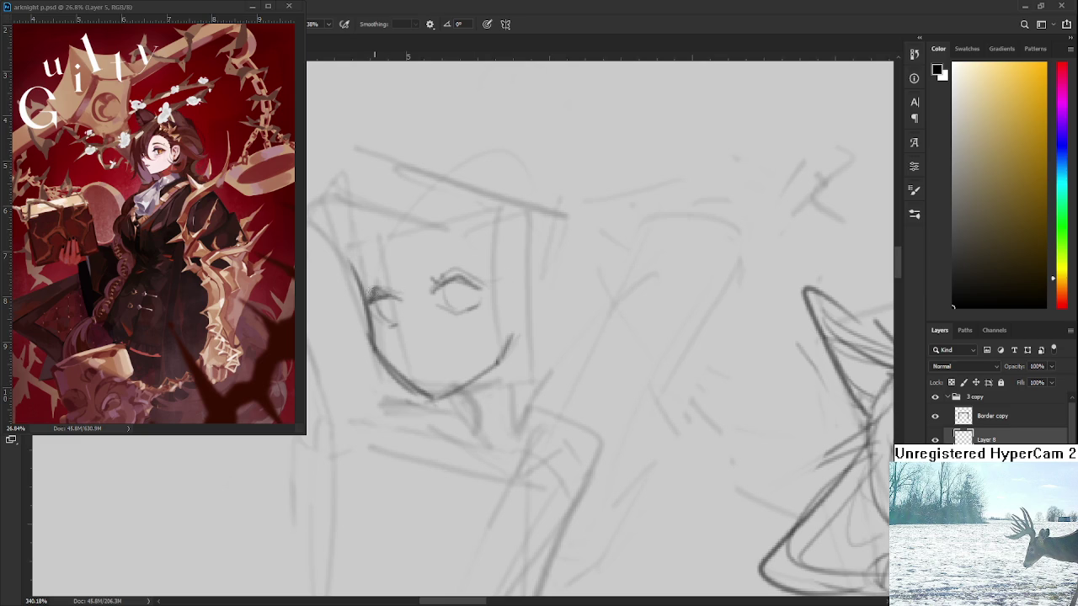
{"action": "scroll", "coordinate": [404, 295], "scroll_direction": "down", "scroll_amount": 1}
- Draw the nose and a small open smiling mouth, erasing failed strokes, then zoom out to 131%
{"action": "mouse_move", "coordinate": [404, 297]}
{"action": "left_mouse_down"}
{"action": "mouse_move", "coordinate": [400, 318]}
{"action": "mouse_move", "coordinate": [448, 313]}
{"action": "mouse_move", "coordinate": [408, 332]}
{"action": "left_mouse_up"}
{"action": "key", "text": "ctrl+z"}
{"action": "key", "text": "ctrl+z"}
{"action": "mouse_move", "coordinate": [408, 315]}
{"action": "left_mouse_down"}
{"action": "mouse_move", "coordinate": [448, 320]}
{"action": "mouse_move", "coordinate": [408, 333]}
{"action": "mouse_move", "coordinate": [451, 334]}
{"action": "mouse_move", "coordinate": [409, 333]}
{"action": "mouse_move", "coordinate": [405, 350]}
{"action": "mouse_move", "coordinate": [446, 331]}
{"action": "left_mouse_up"}
{"action": "key", "text": "e"}
{"action": "key", "text": "ctrl+z"}
{"action": "key", "text": "bracketleft"}
{"action": "key", "text": "bracketleft"}
{"action": "key", "text": "bracketleft"}
{"action": "key", "text": "b"}
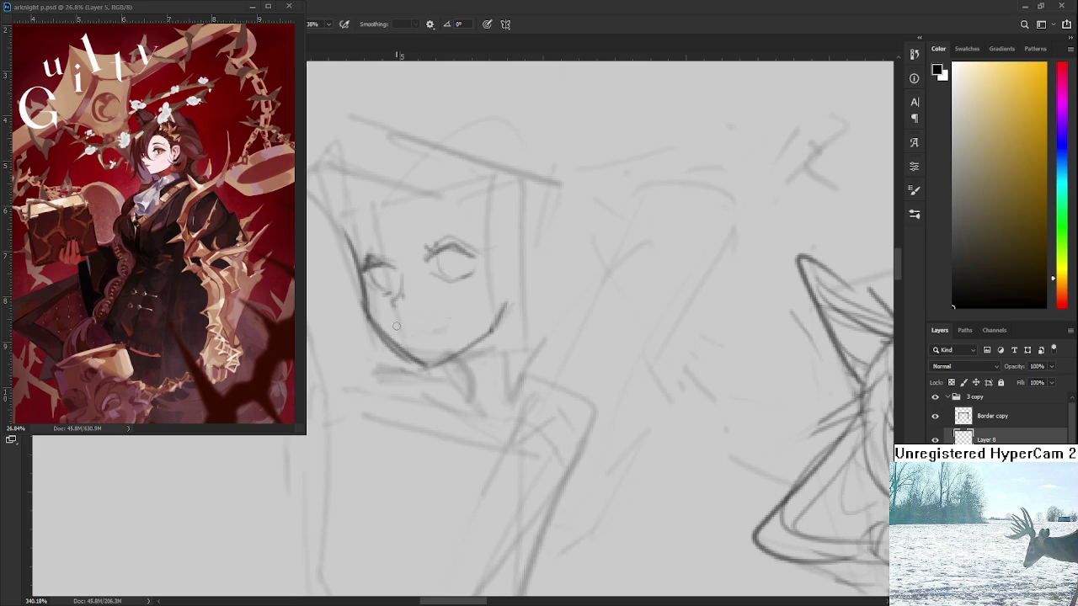
{"action": "mouse_move", "coordinate": [392, 322]}
{"action": "left_mouse_down"}
{"action": "mouse_move", "coordinate": [447, 325]}
{"action": "mouse_move", "coordinate": [433, 340]}
{"action": "mouse_move", "coordinate": [451, 327]}
{"action": "left_mouse_up"}
{"action": "scroll", "coordinate": [451, 324], "scroll_direction": "down", "scroll_amount": 3}
{"action": "scroll", "coordinate": [452, 324], "scroll_direction": "down", "scroll_amount": 2}
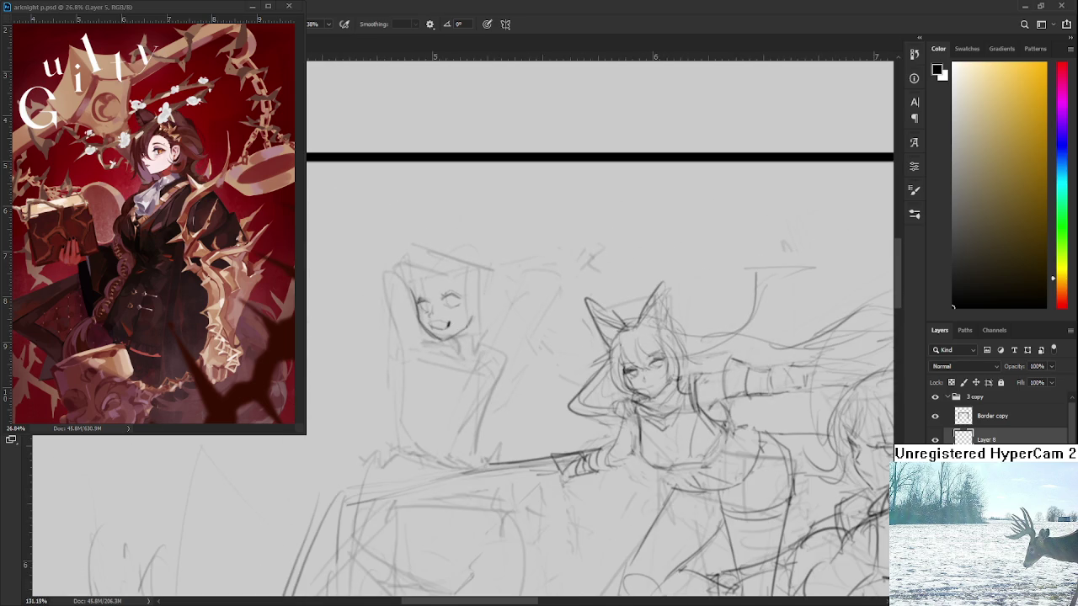